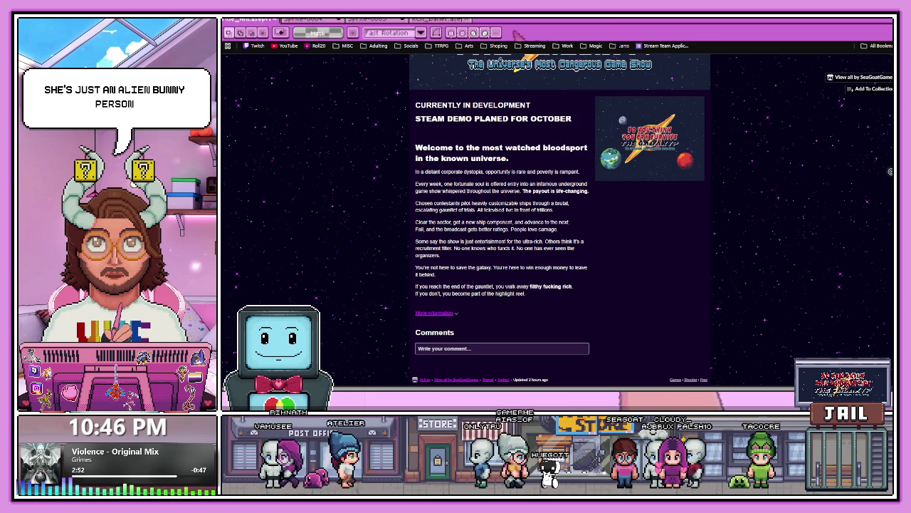
Step: Switch from the itch.io game page back to the Aseprite title animation
key("alt+Tab")
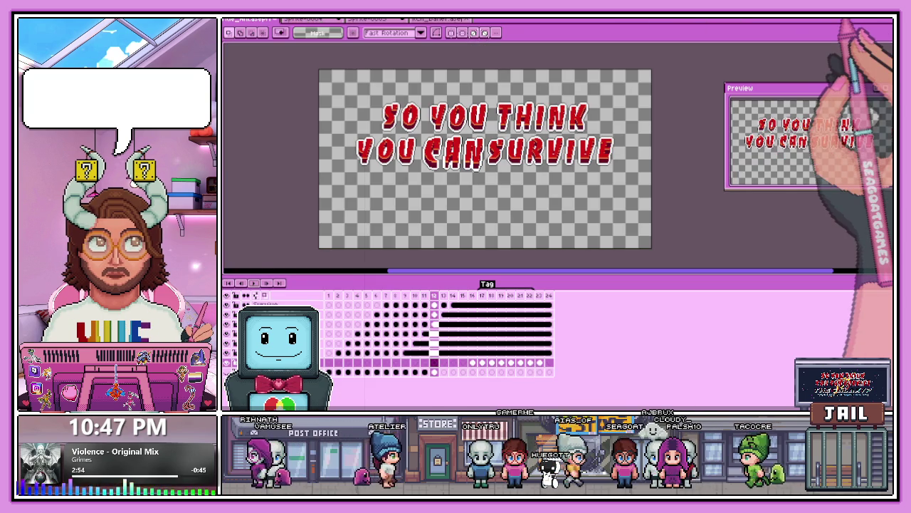
Step: Go to frame 1 of the title animation and play it back
left_click(329, 294)
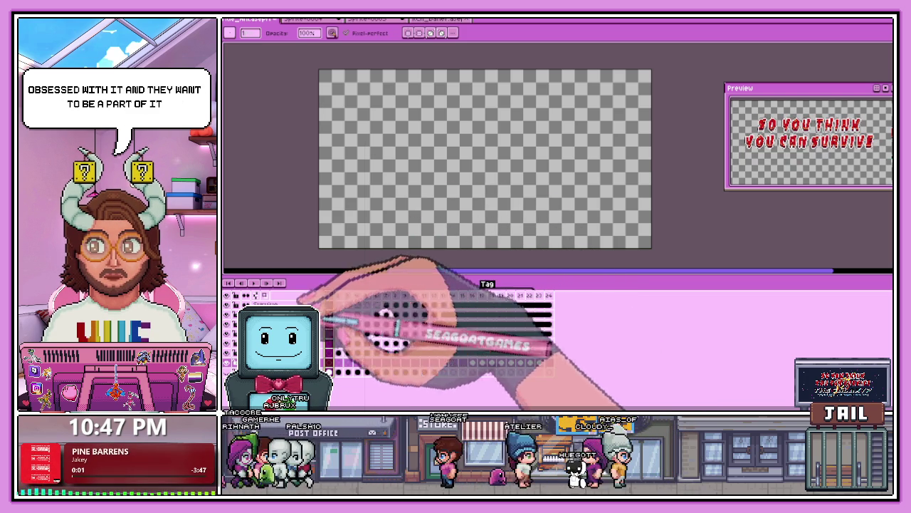
key("Return")
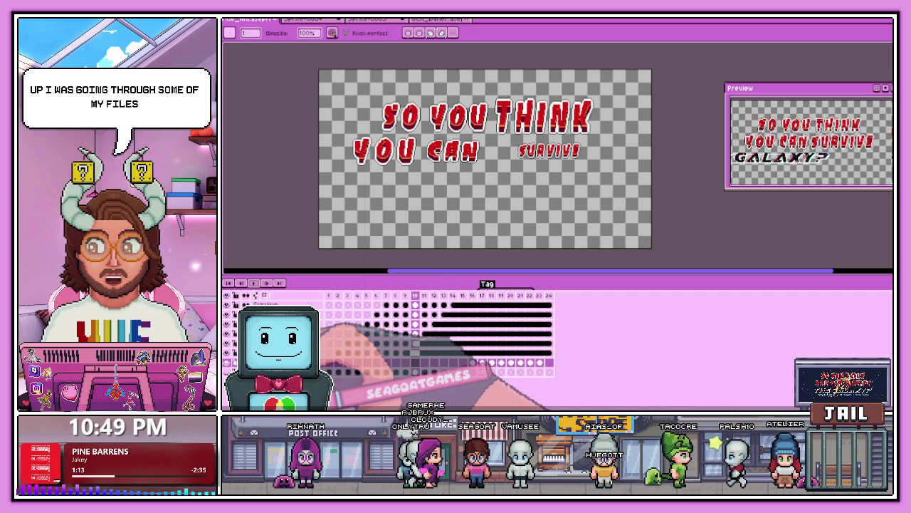
Step: Switch to the Rectangular Marquee selection tool after reviewing the looping animation
key("m")
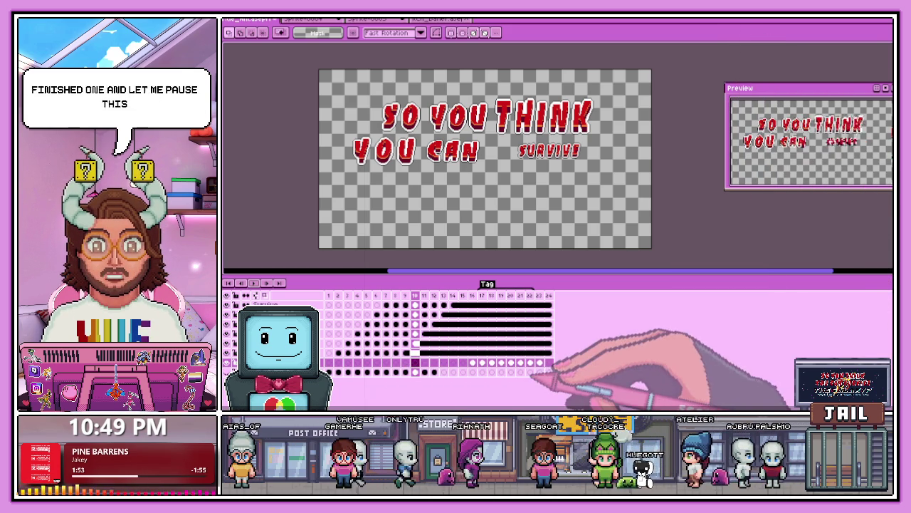
Step: Pause the background music with the media play key
key("XF86AudioPlay")
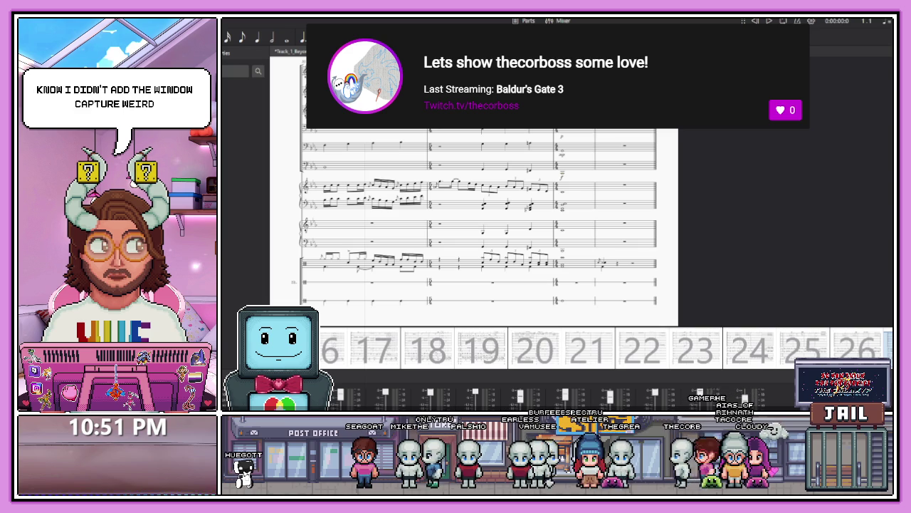
Step: Stop MuseScore playback and reset the score to 0:00:00
key("space")
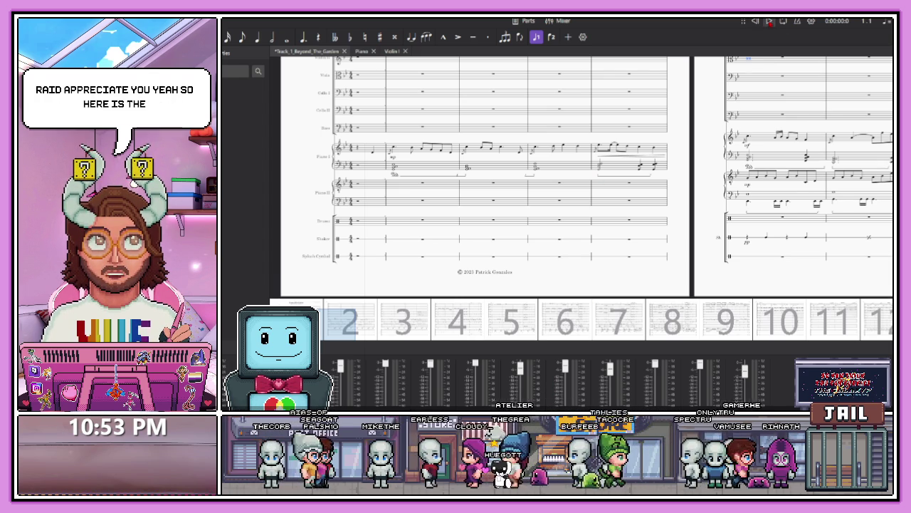
Step: Play the score from the beginning and scroll the Mixer to its effect slots
key("space")
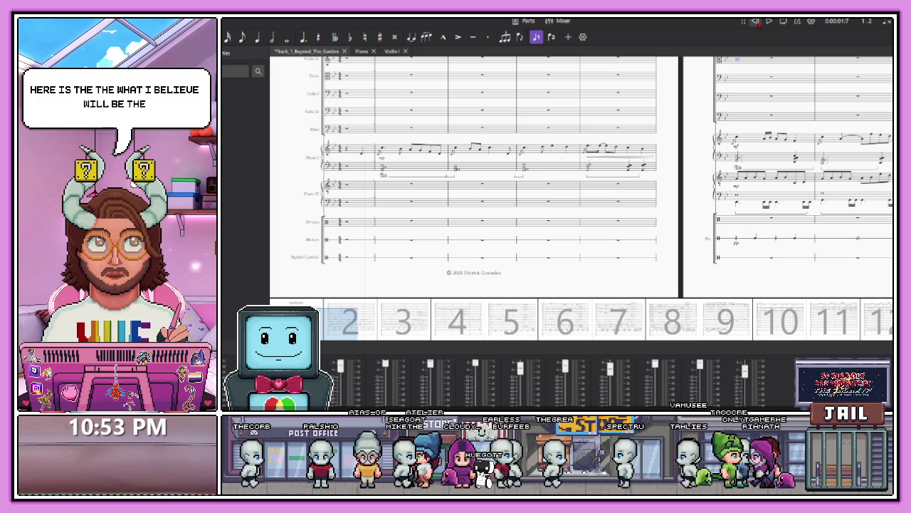
key("space")
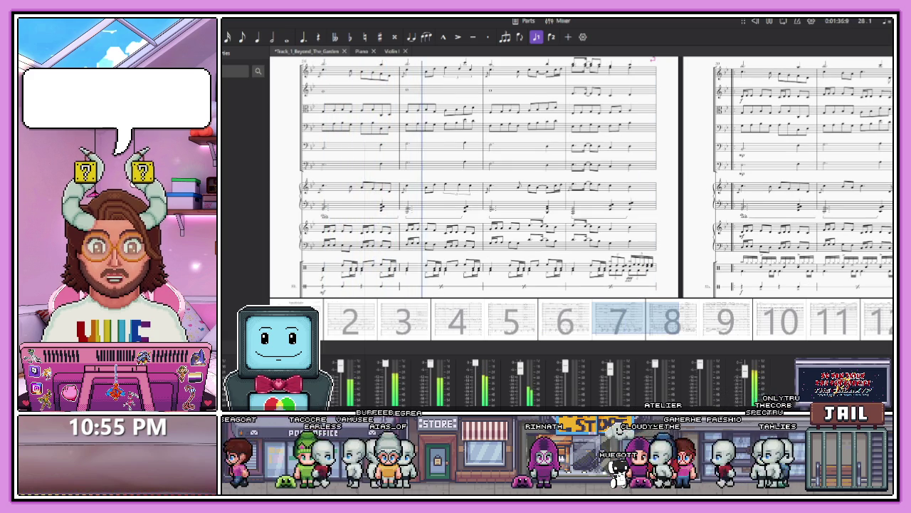
scroll(555, 385, "up", 5)
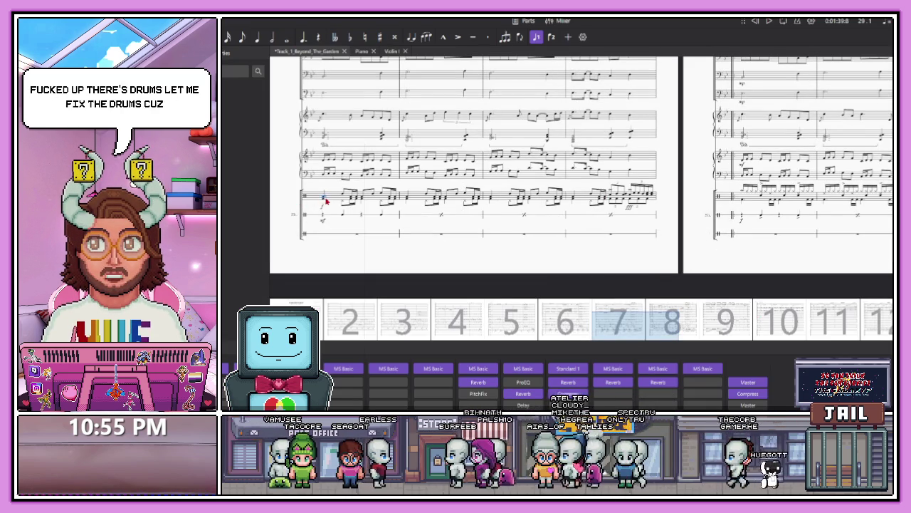
Step: Select a drum-staff note, enter percussion note input, and show the mixer during playback
left_click(334, 198)
key("shift+n")
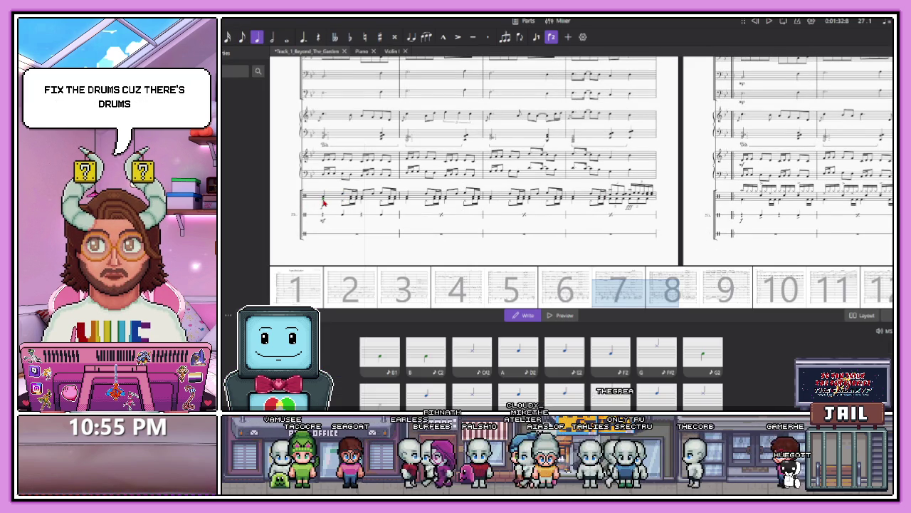
scroll(360, 223, "up", 1)
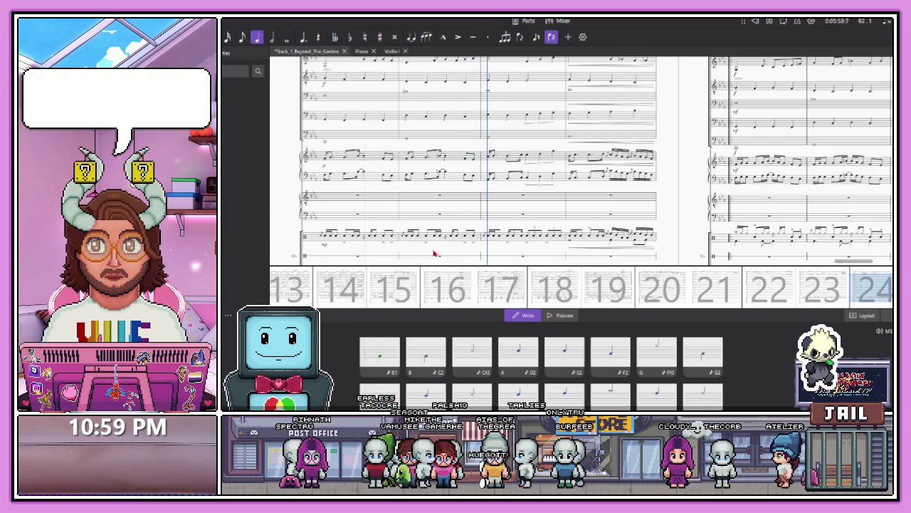
key("F10")
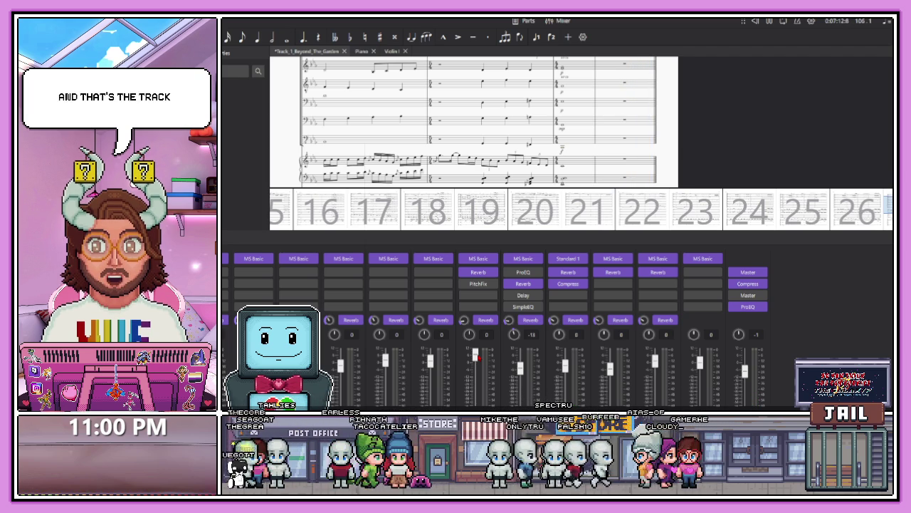
key("space")
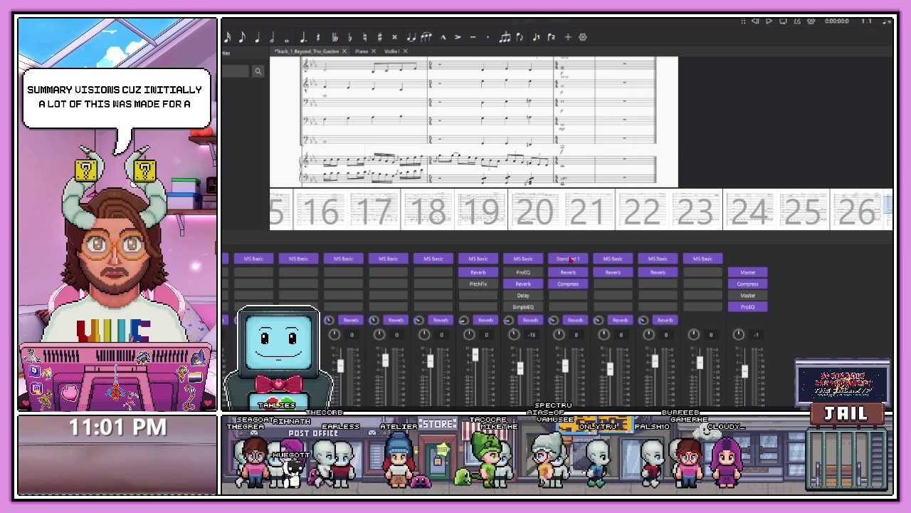
key("ctrl+s")
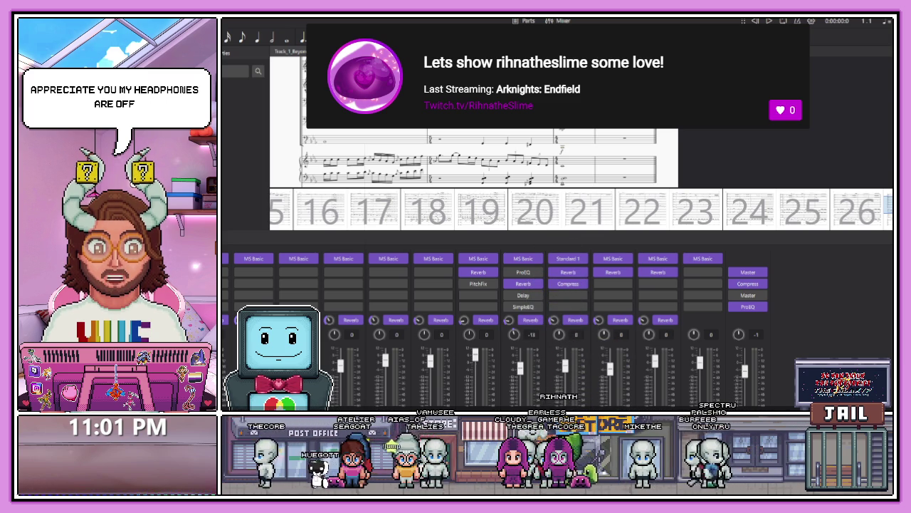
key("F10")
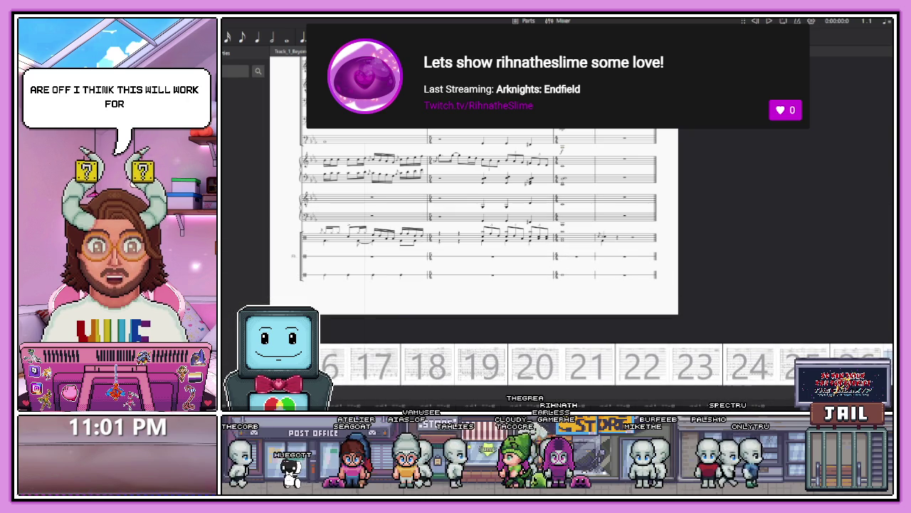
key("F10")
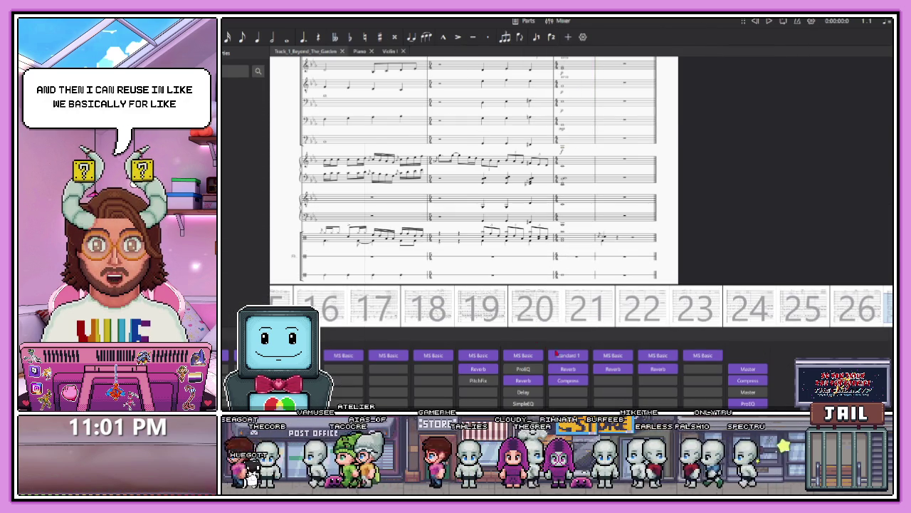
left_click_drag(463, 308, 405, 304)
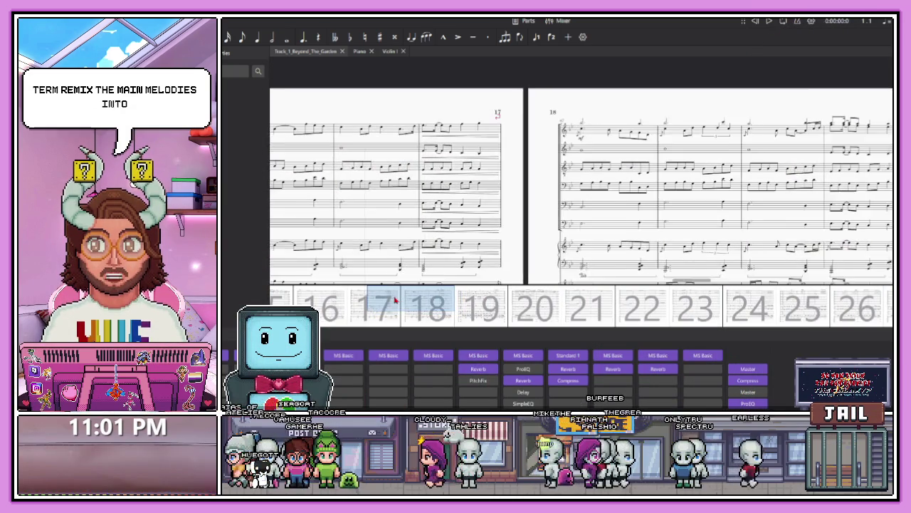
Step: Center the view on measures 17–18 and play the score from there
mouse_move(405, 304)
left_mouse_down()
mouse_move(376, 300)
mouse_move(370, 230)
left_mouse_up()
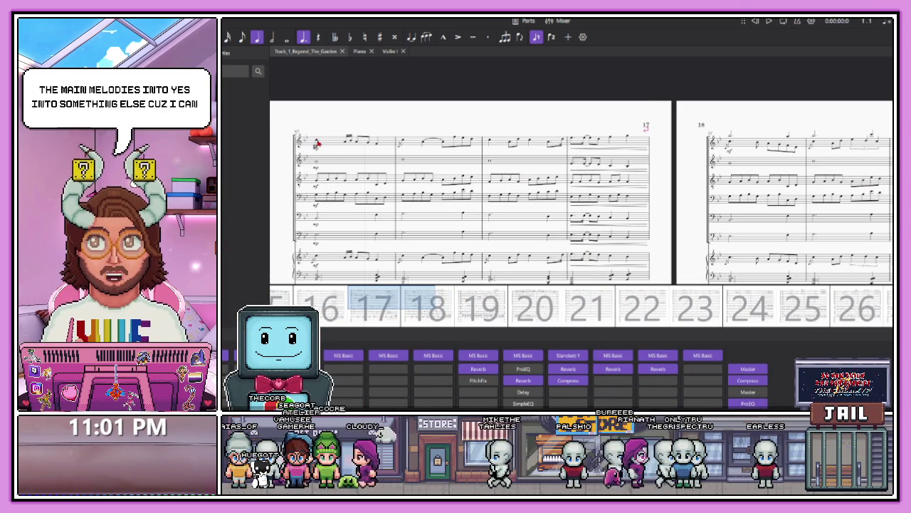
scroll(498, 371, "down", 3)
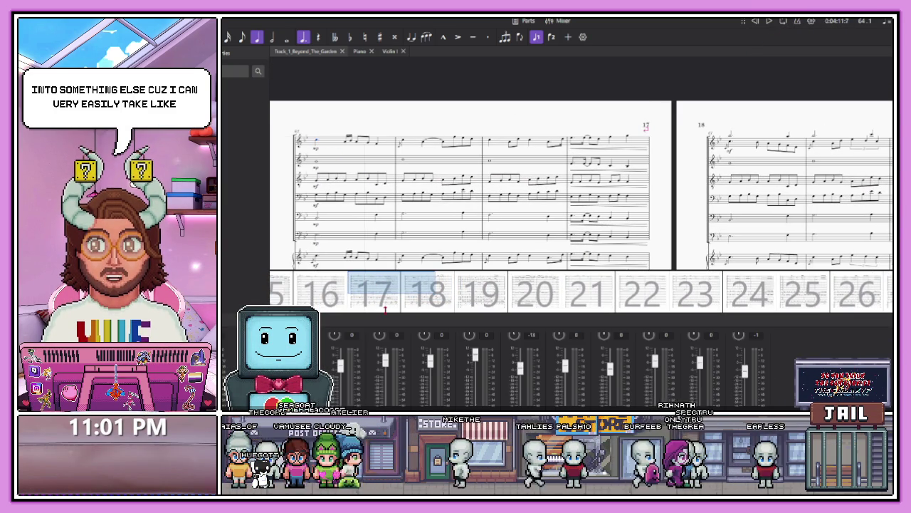
scroll(498, 366, "up", 3)
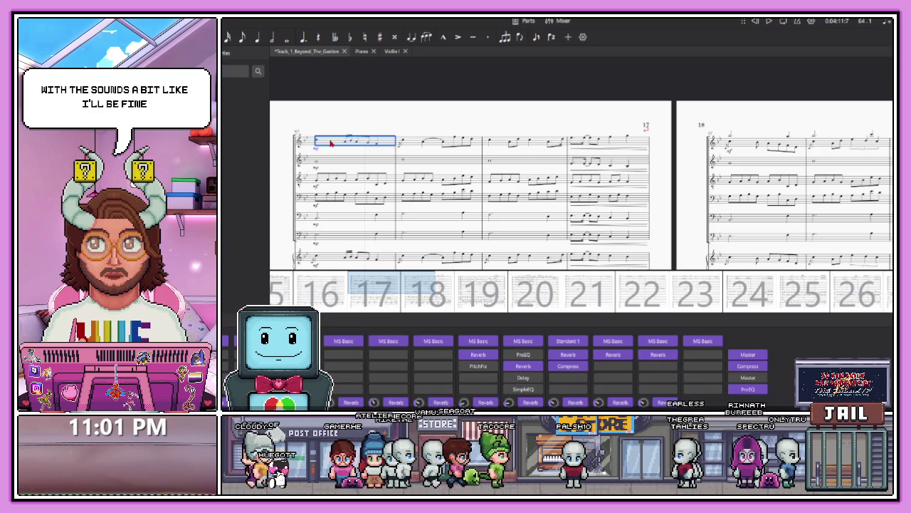
key("space")
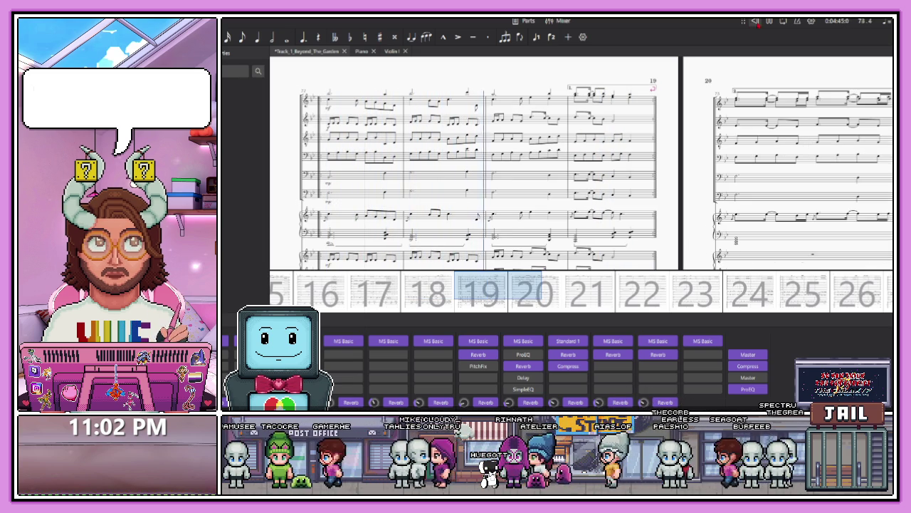
Step: Move the Navigator view from measures 18–19 back to around measures 15–16
left_click(450, 294)
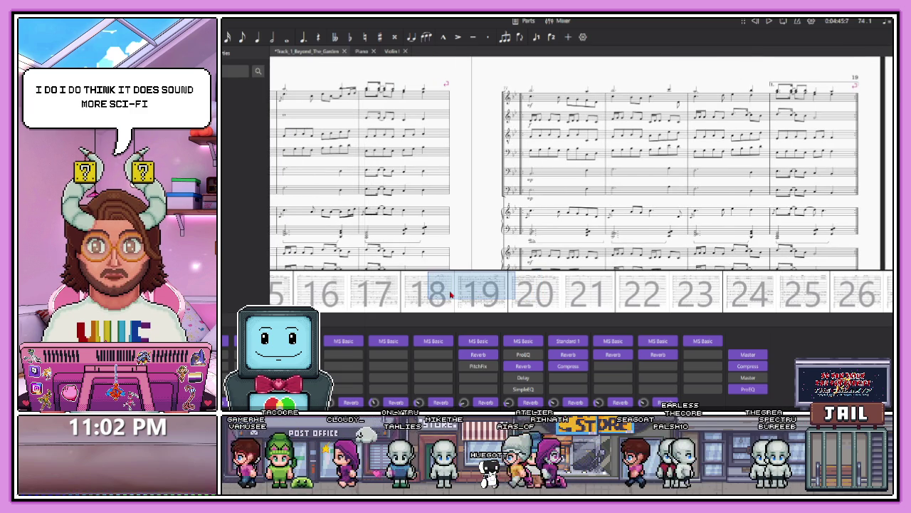
left_click_drag(450, 294, 436, 294)
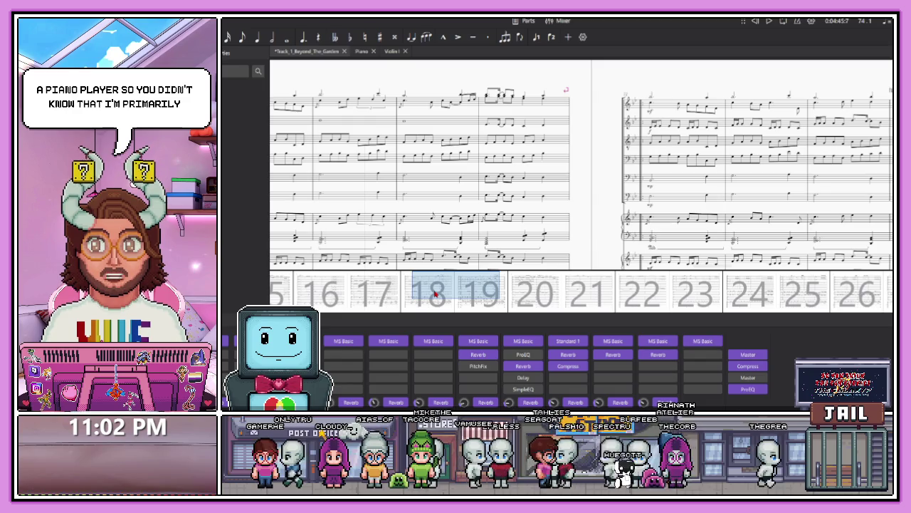
left_click_drag(436, 294, 422, 296)
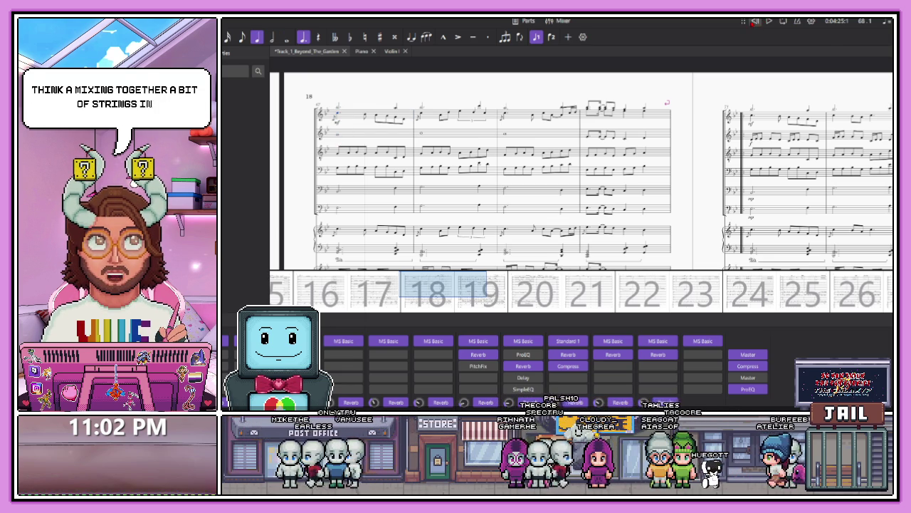
left_click_drag(445, 301, 308, 299)
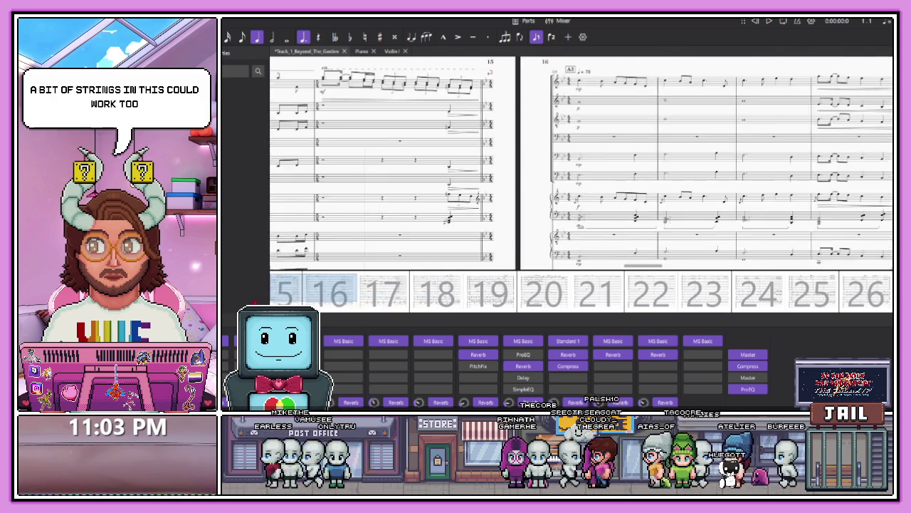
Step: Jump to the score's start, enlarge the Mixer panel, and select Piano I measure 1
key("ctrl+Home")
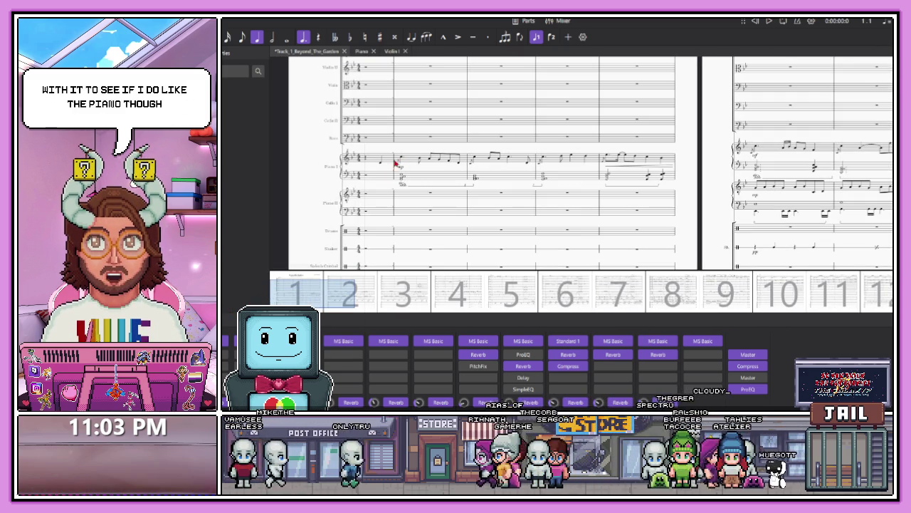
left_click_drag(570, 324, 570, 267)
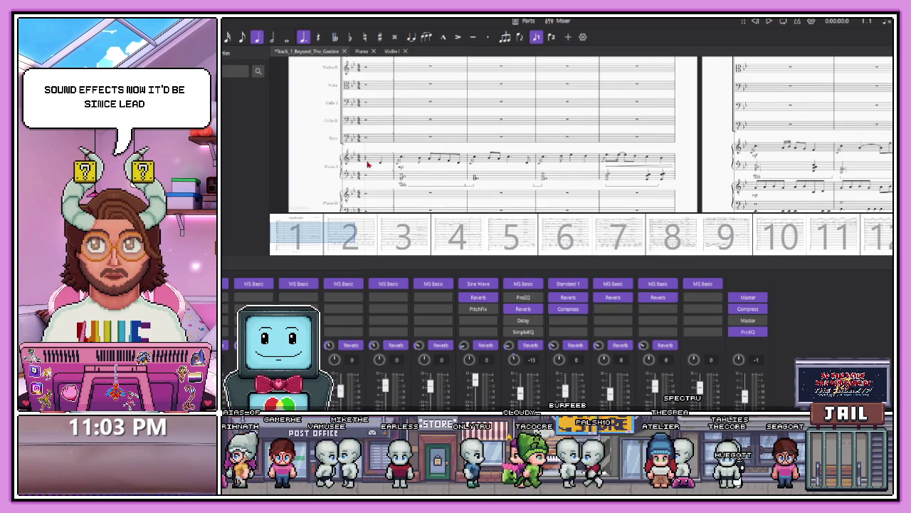
left_click(368, 162)
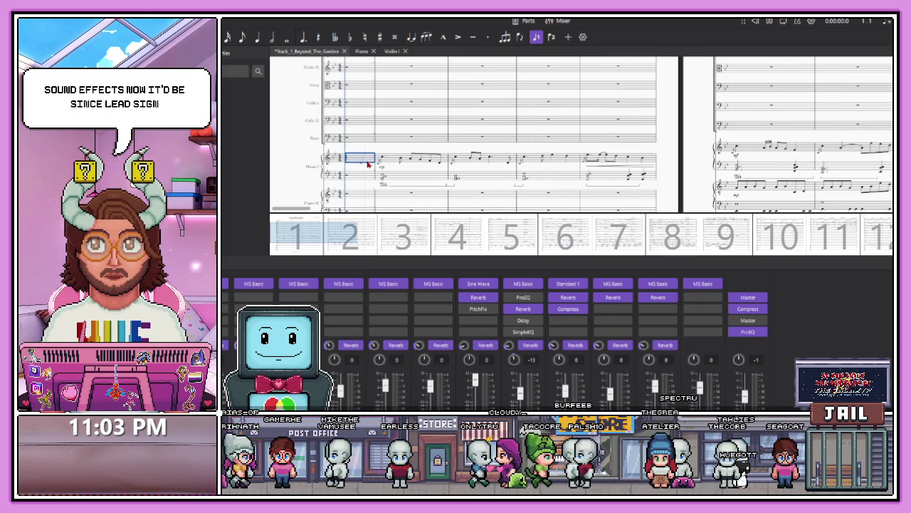
Step: Play the score's opening, stop it, and bring the first measures back into view
key("space")
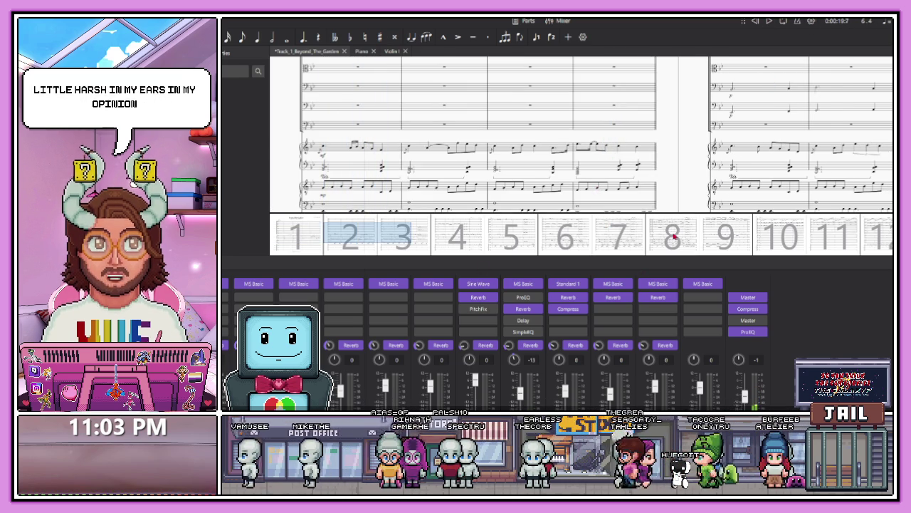
key("space")
left_click_drag(407, 238, 344, 240)
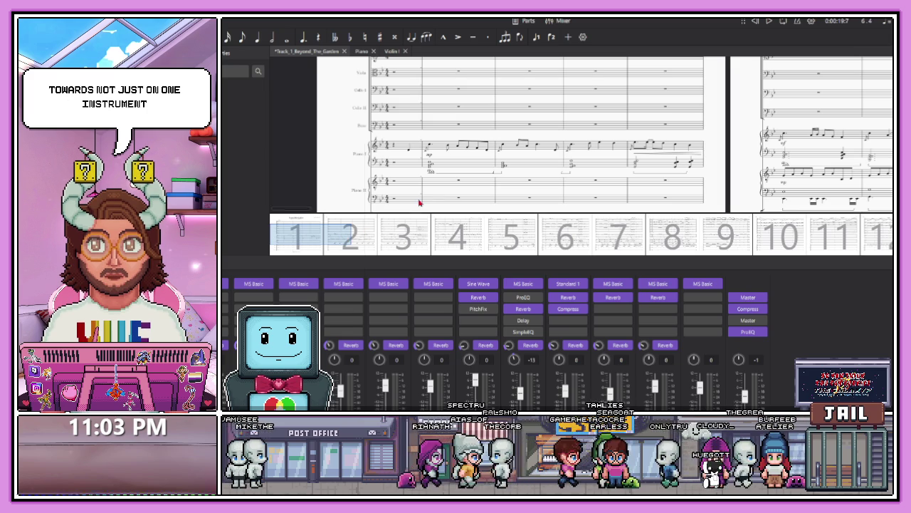
Step: Select measure 1 of Piano II, enter note input, then select measure 1 of Piano I
left_click(431, 182)
key("Escape")
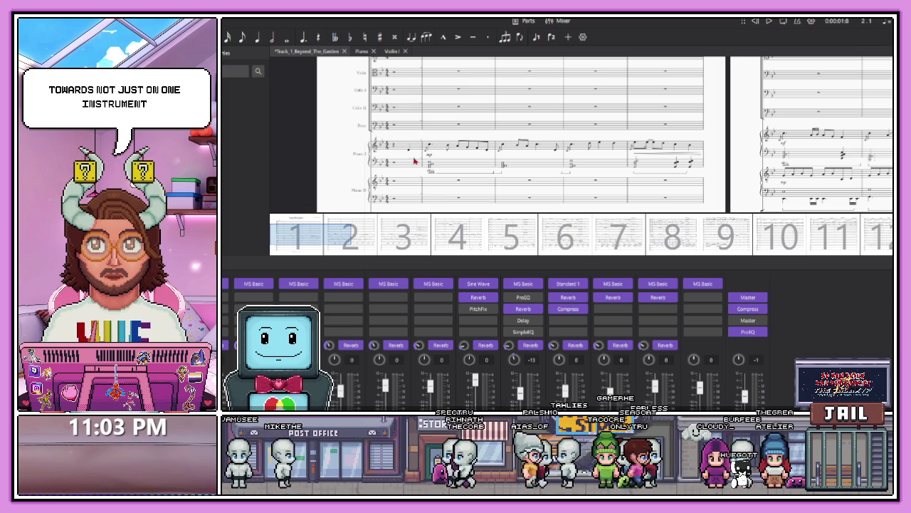
key("n")
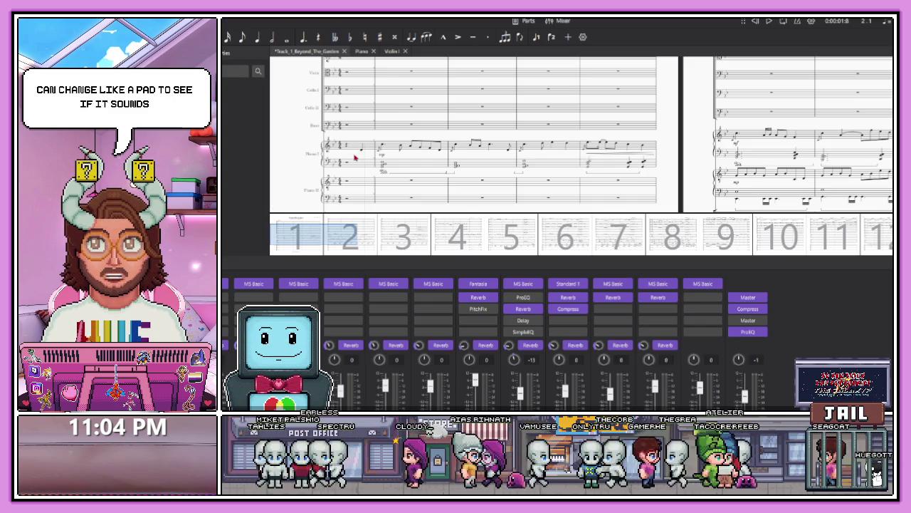
left_click(350, 149)
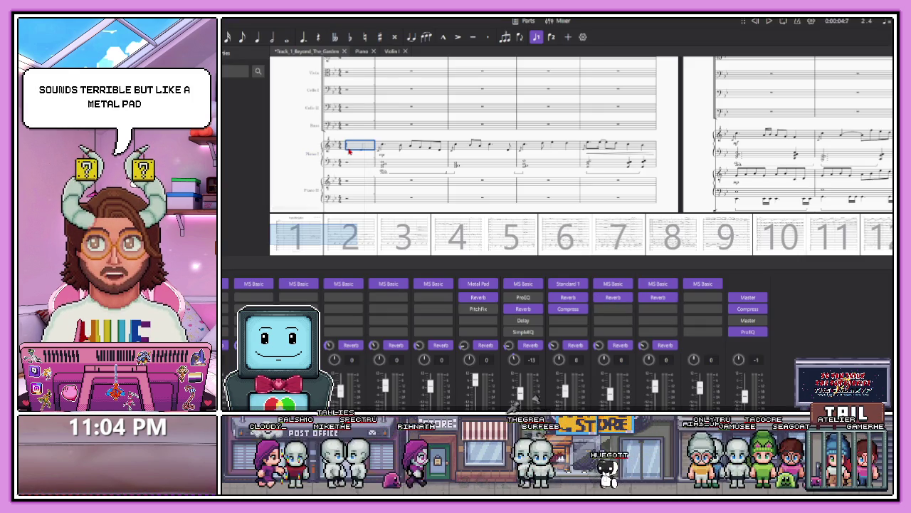
Step: Hear the opening with Metal Pad, then replay it from the first rest with Sweep Pad
key("space")
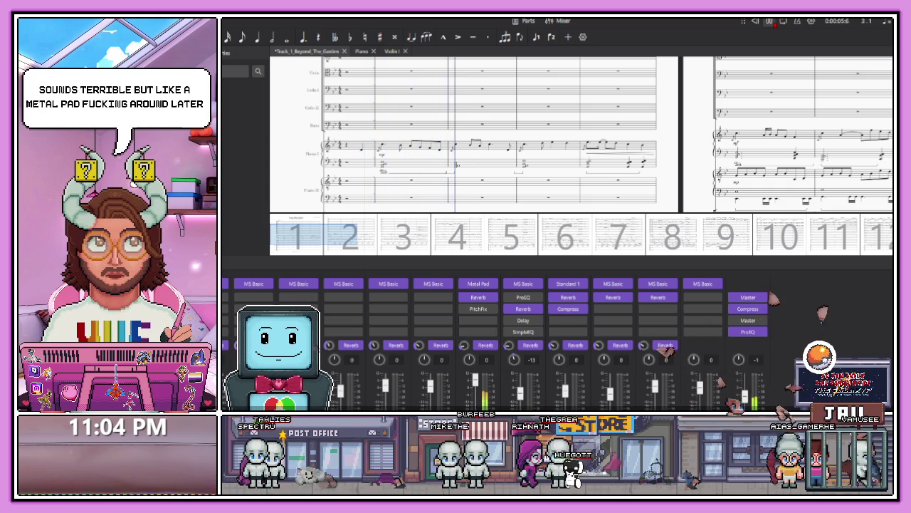
key("space")
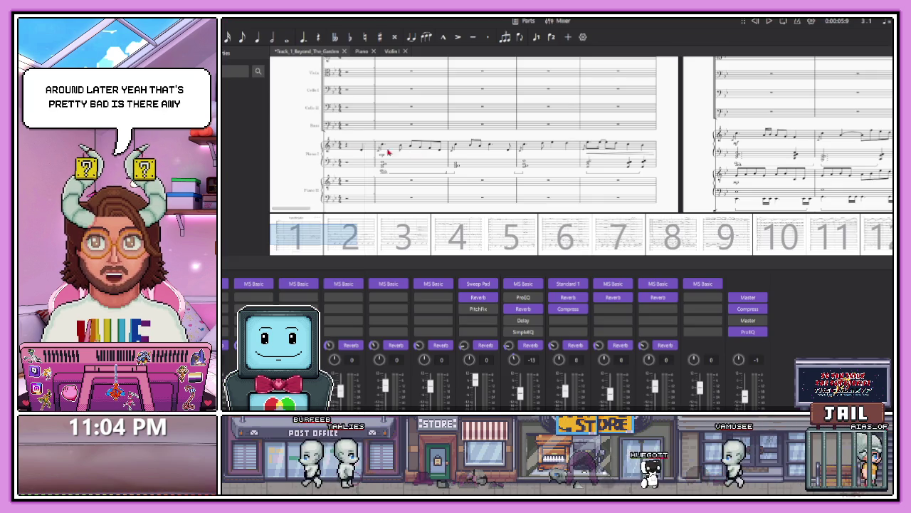
left_click(349, 149)
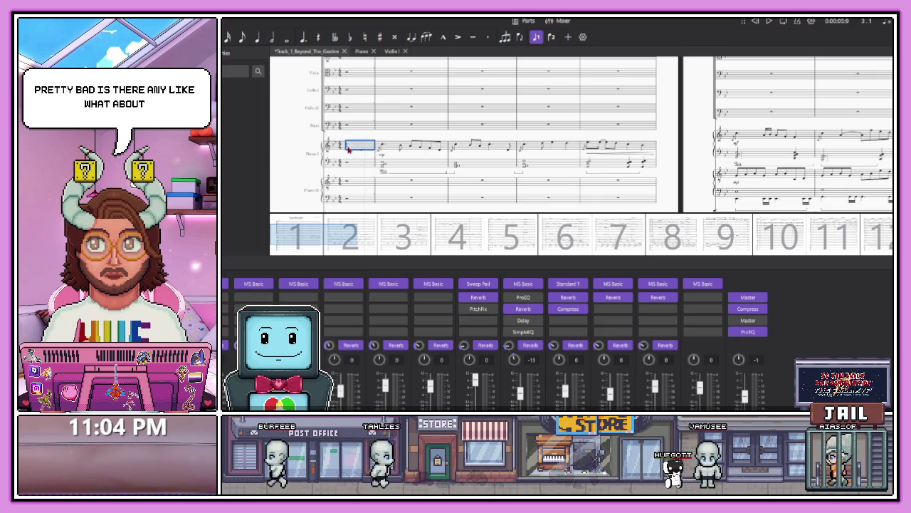
key("space")
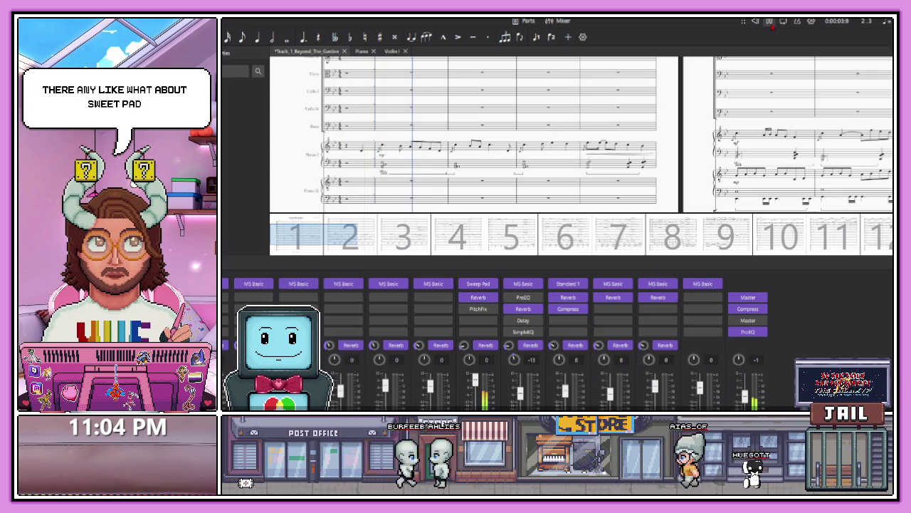
key("space")
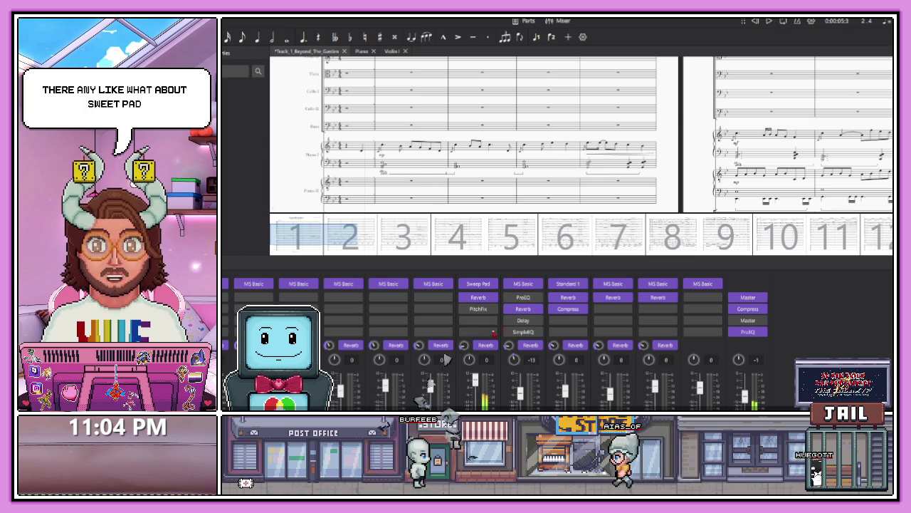
mouse_move(432, 284)
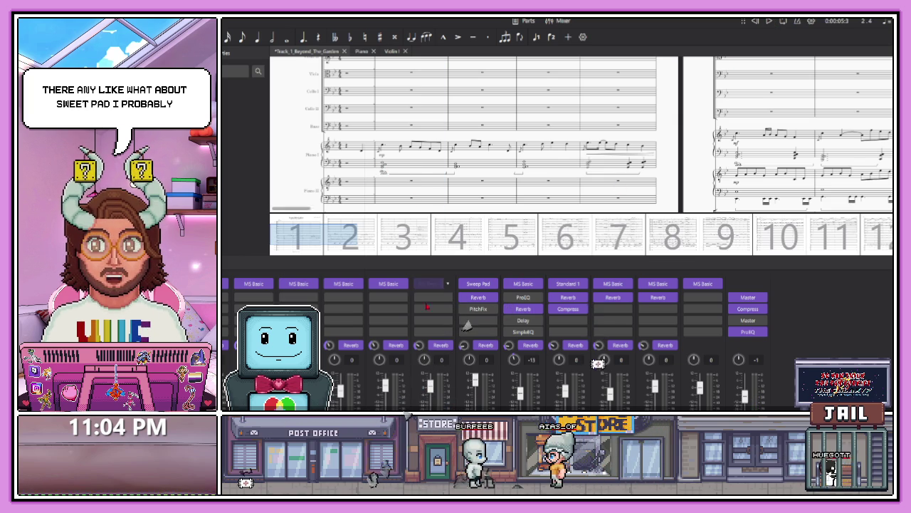
Step: Select the piano bass staff from measure 2 through measure 6
scroll(377, 188, "down", 1)
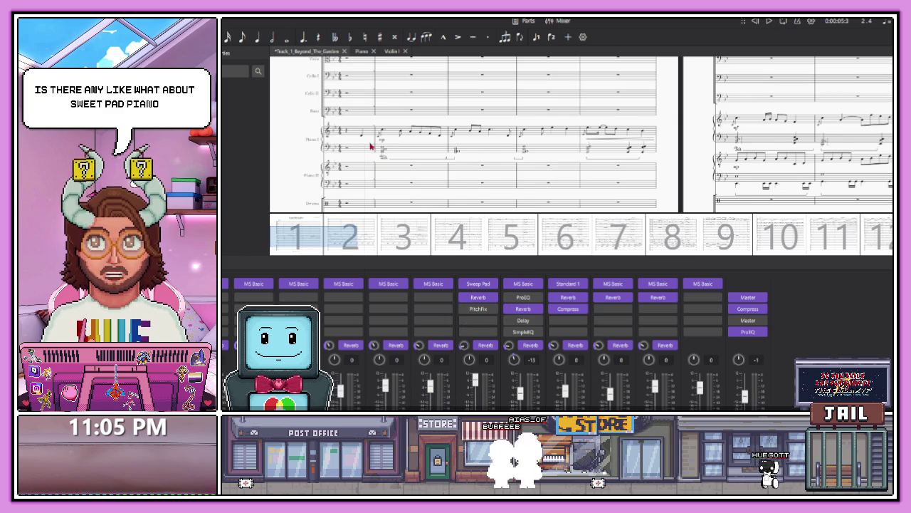
scroll(371, 148, "up", 2)
left_click(388, 179)
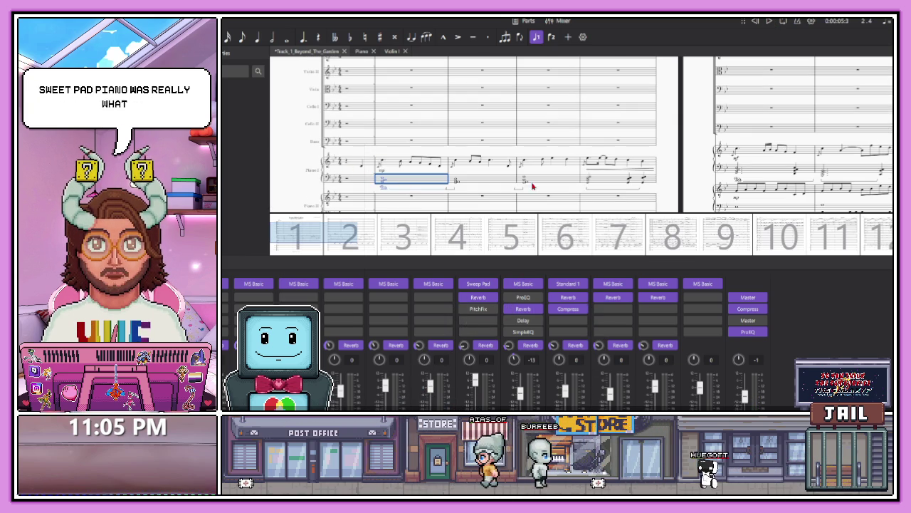
left_click(626, 179, "shift")
Step: Paste the copied bass part into Piano II's measure 2 and shift it down into the bass staff
scroll(608, 182, "down", 2)
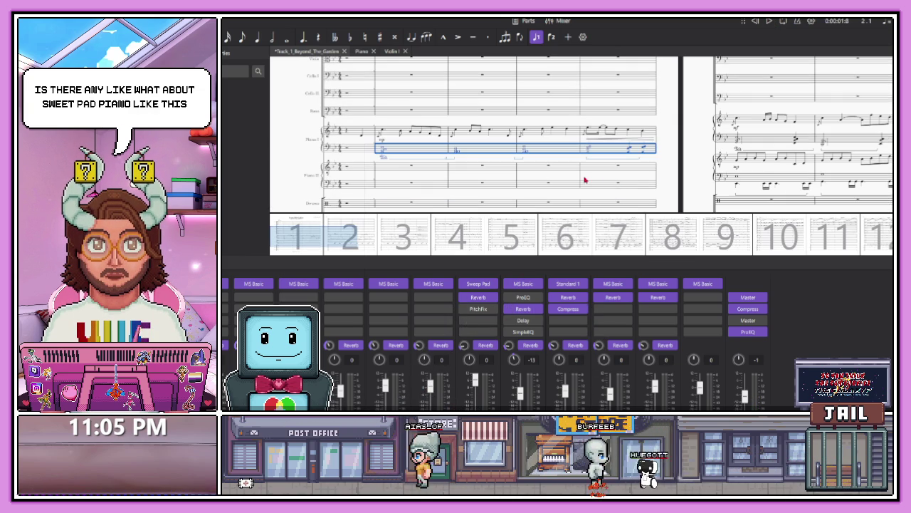
left_click(407, 183)
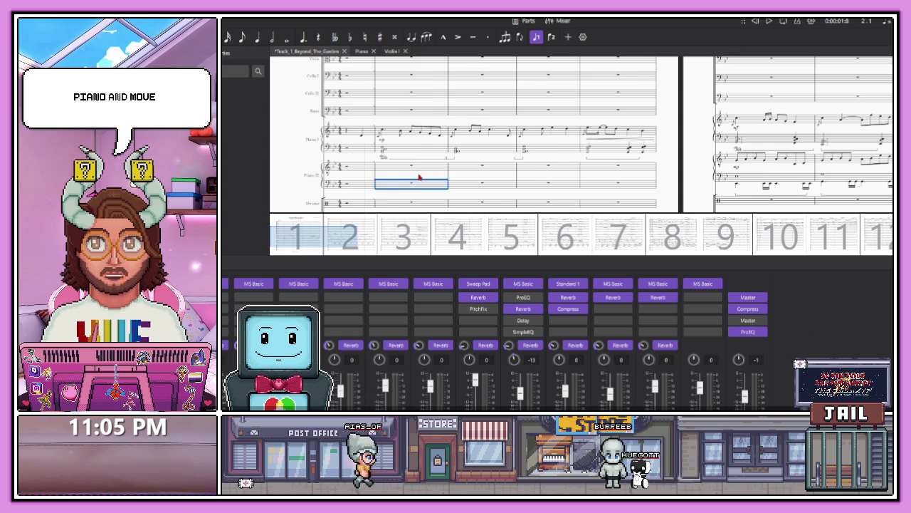
key("ctrl+shift+End")
left_click(329, 239)
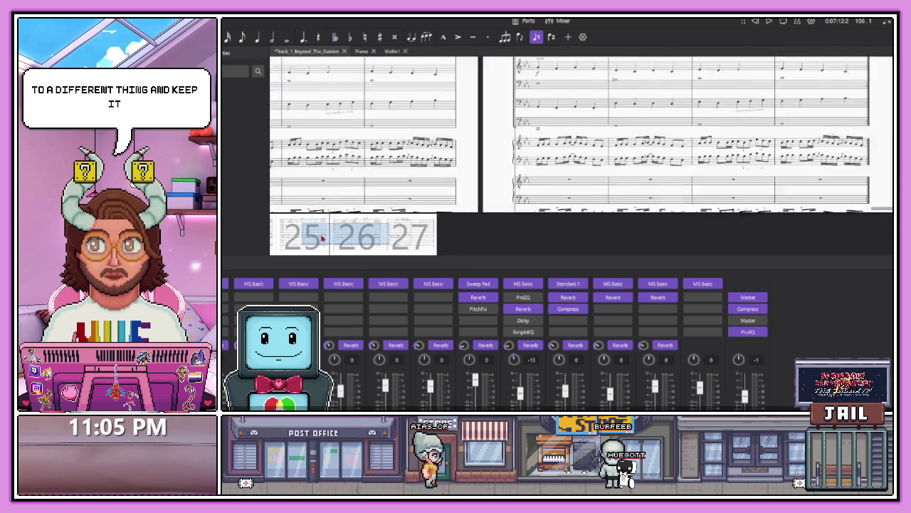
left_click_drag(329, 240, 238, 238)
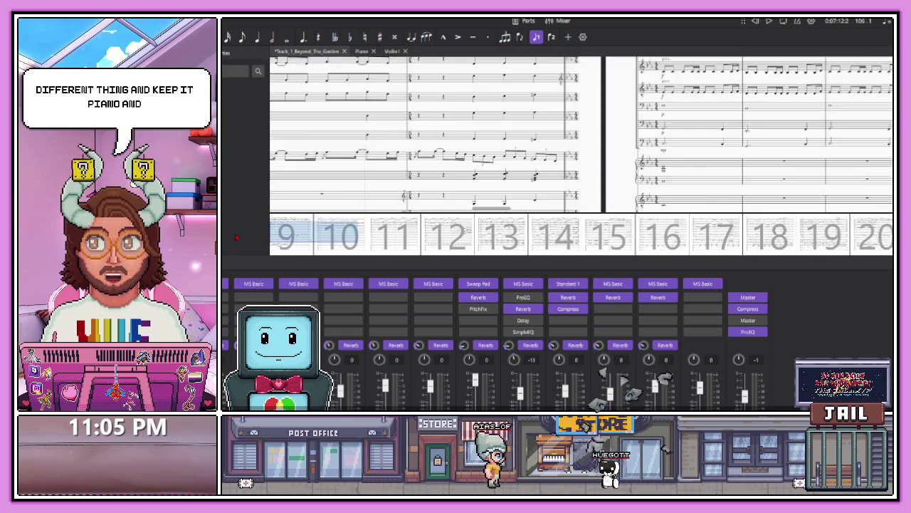
left_click_drag(237, 238, 228, 242)
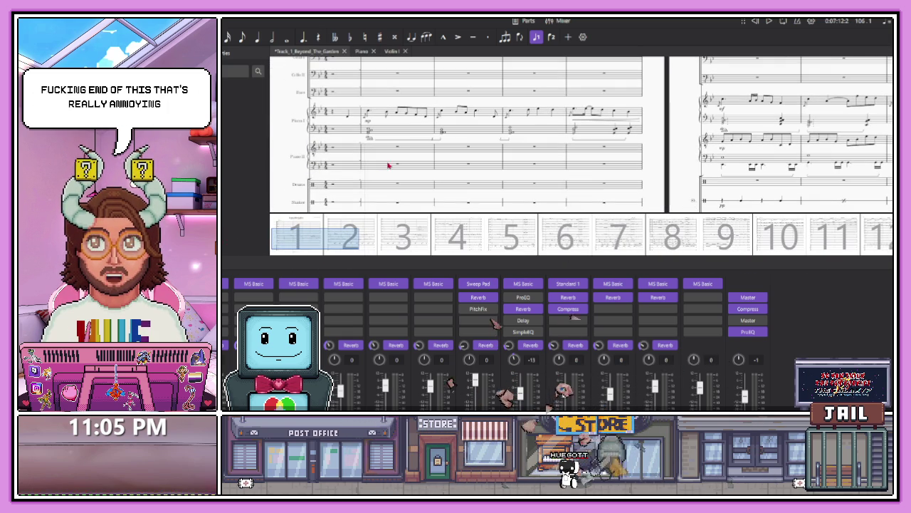
key("ctrl+v")
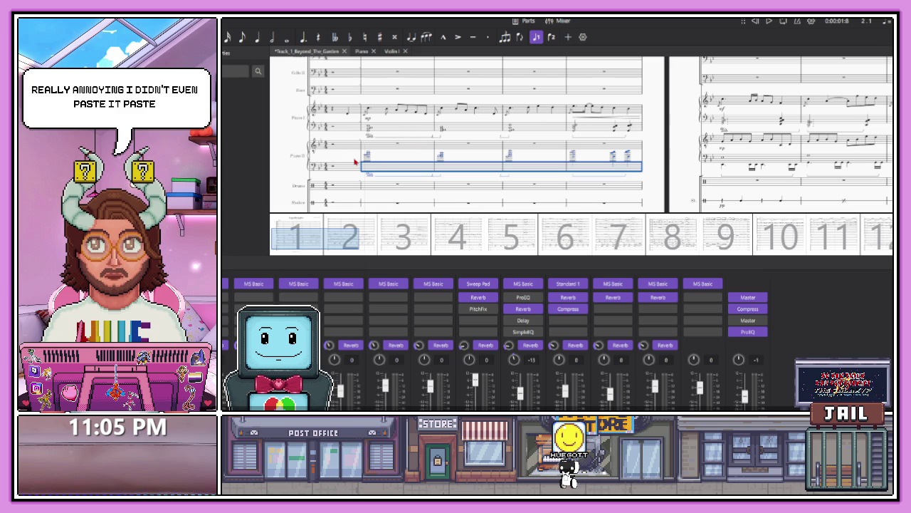
key("ctrl+Down")
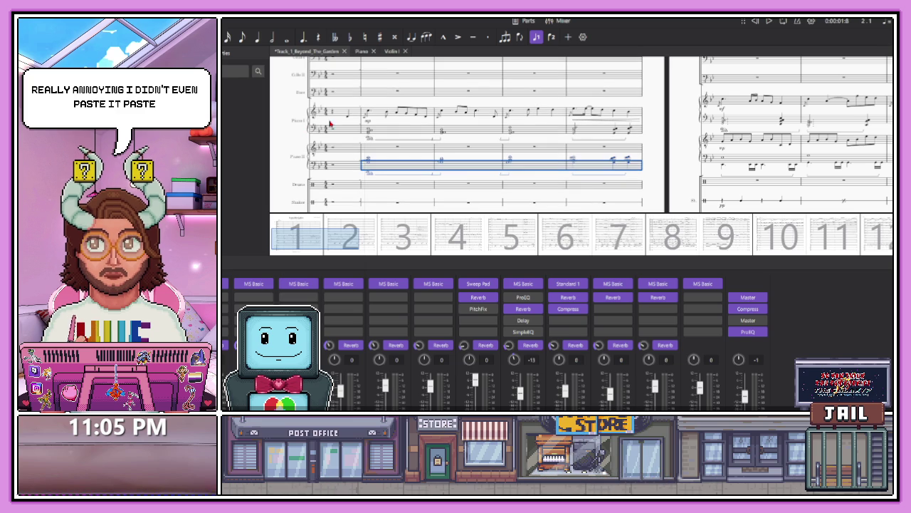
Step: Select Piano I's lower staff across measures 1–5 and check the final measures
left_click(339, 118)
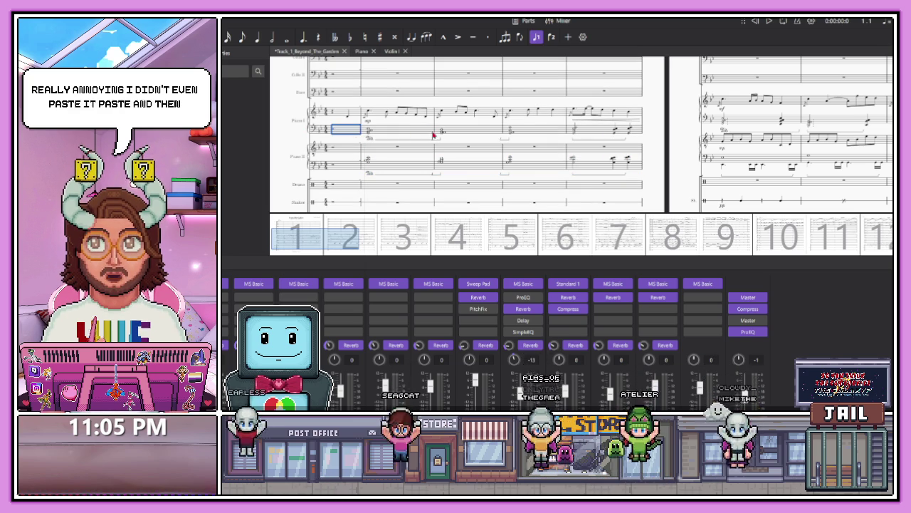
left_click(633, 134, "shift")
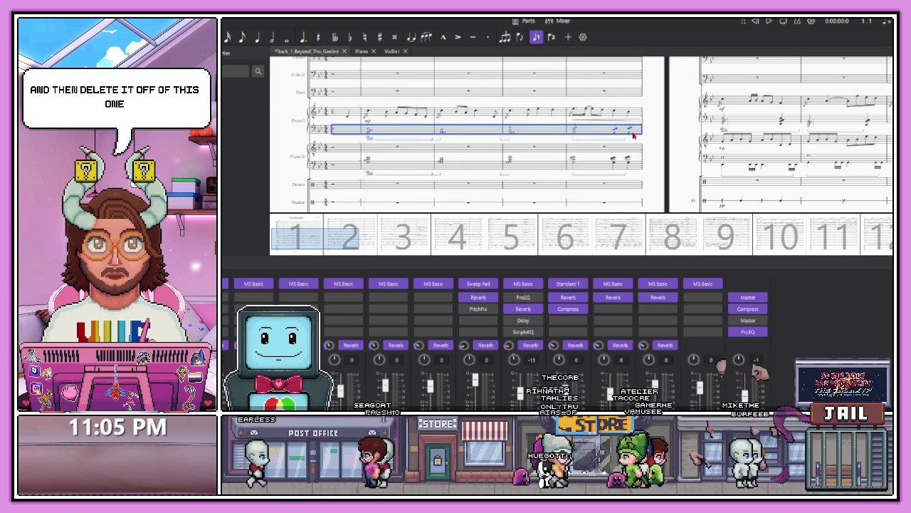
key("ctrl+shift+End")
left_click_drag(712, 237, 299, 242)
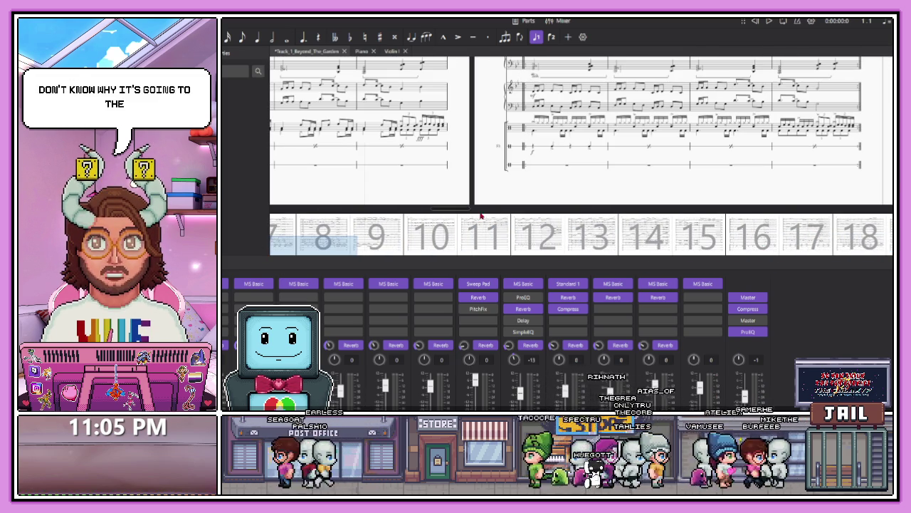
Step: Undo and redo the staff change, delete the Piano I bass notes, and play the score back
left_click_drag(513, 238, 269, 260)
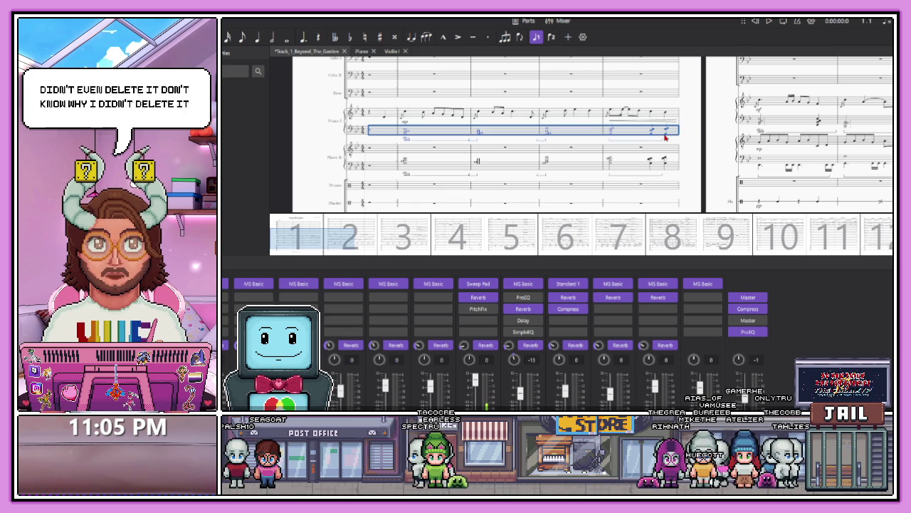
key("ctrl+z")
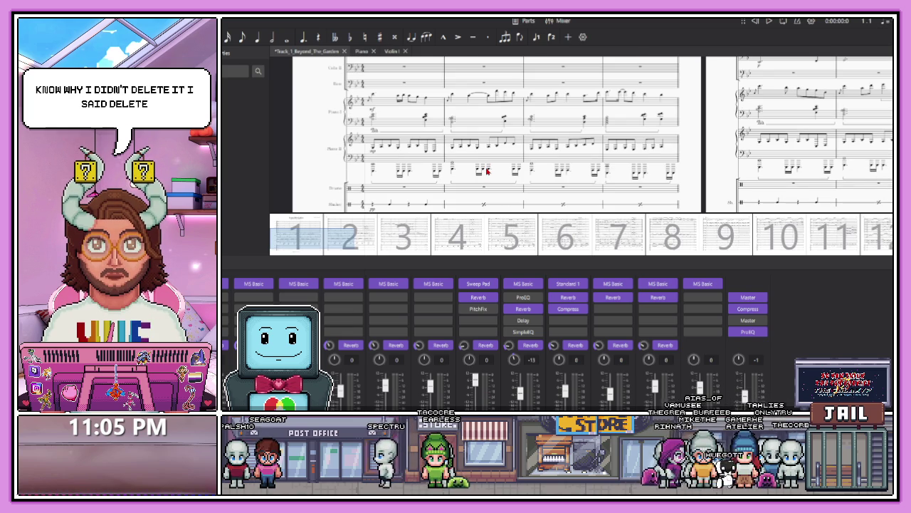
left_click_drag(326, 236, 293, 237)
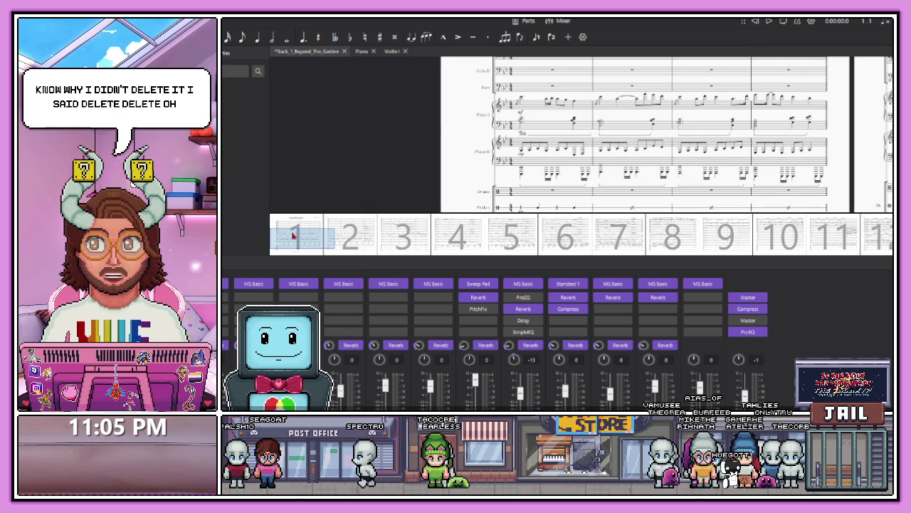
key("ctrl+y")
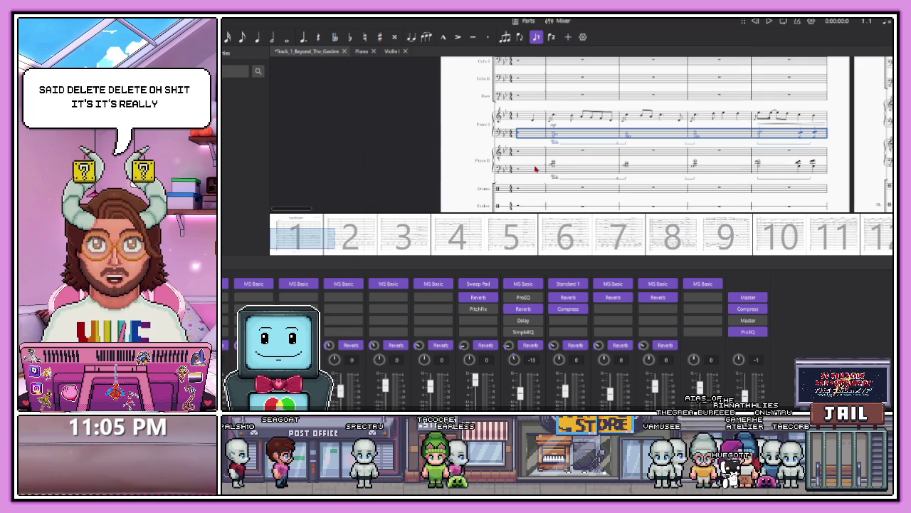
key("Delete")
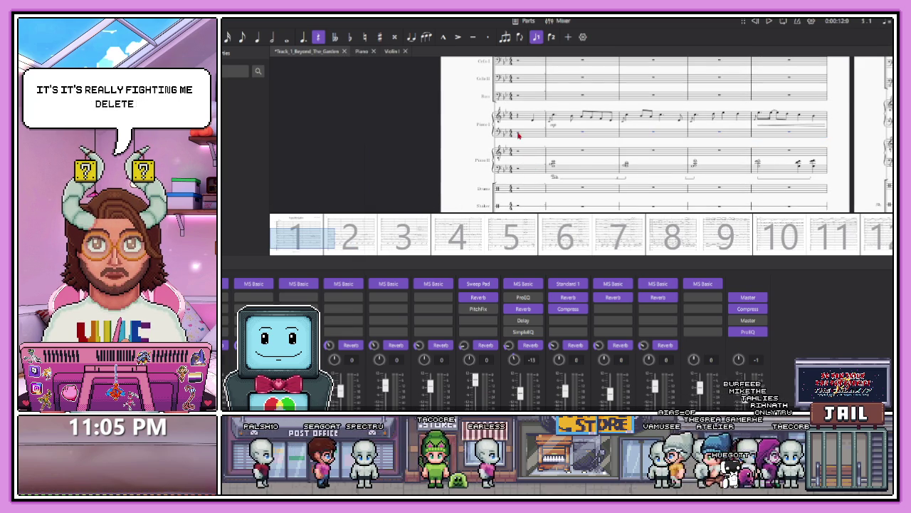
key("space")
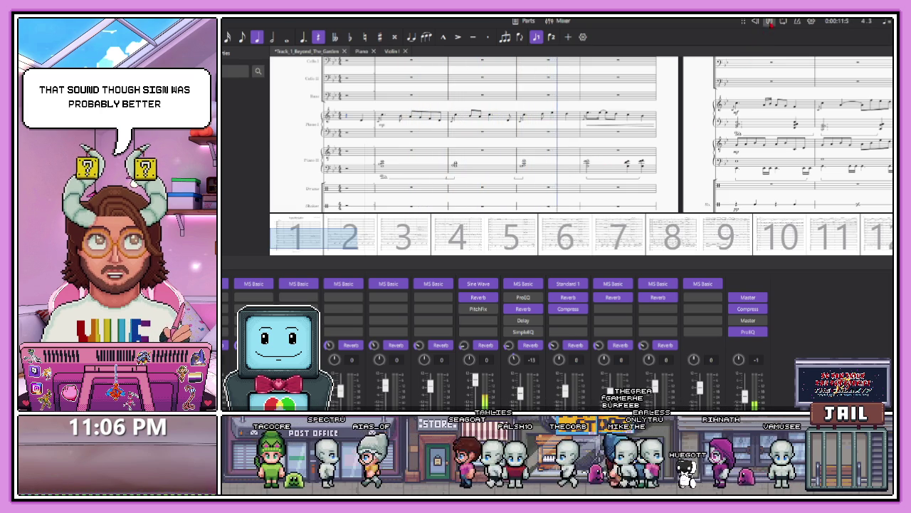
left_click(769, 21)
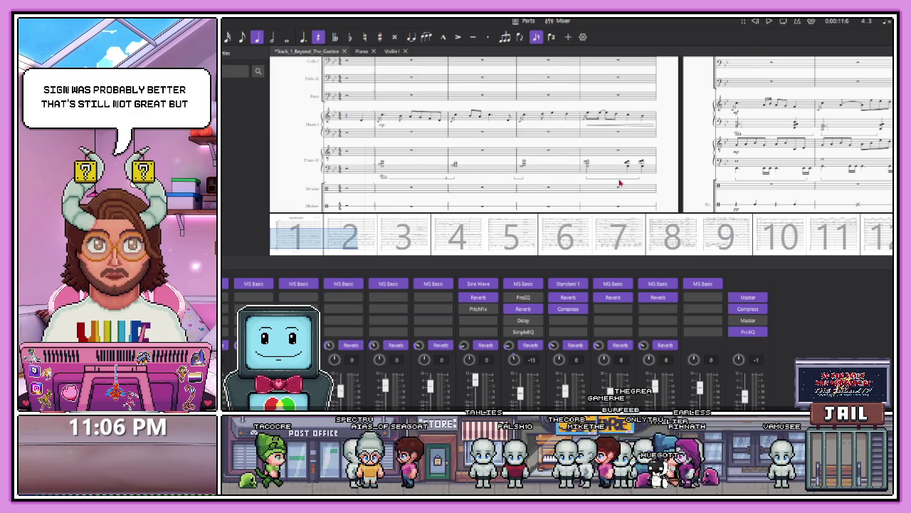
Step: Delete the Piano II lower-staff passage, leaving rests, and return to the score's start
left_click(605, 155)
key("Delete")
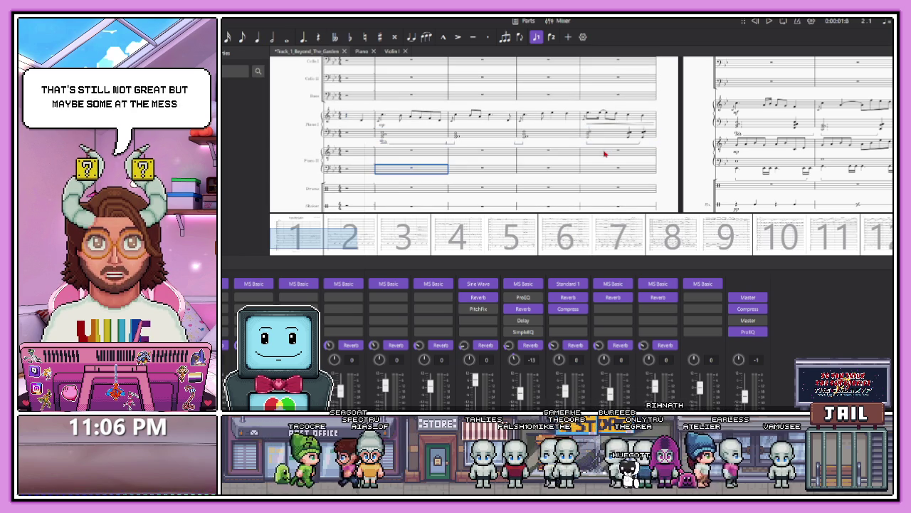
key("Escape")
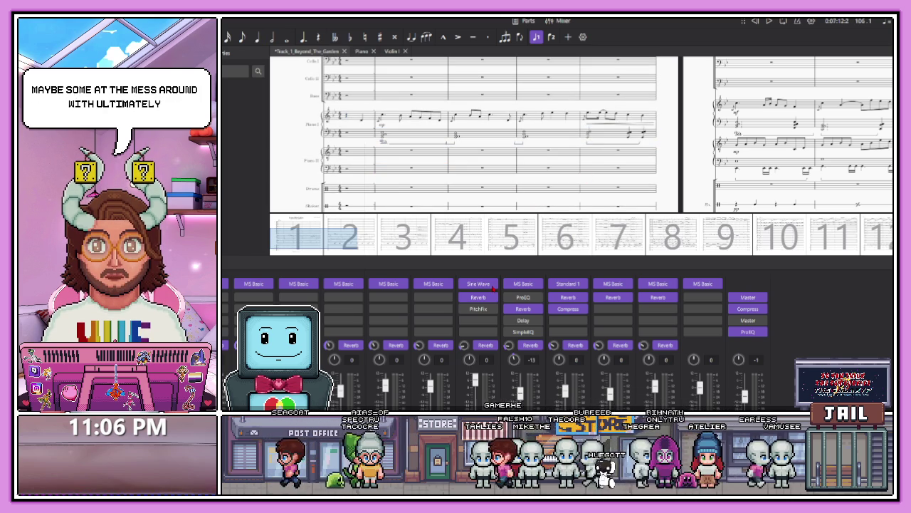
key("ctrl+Home")
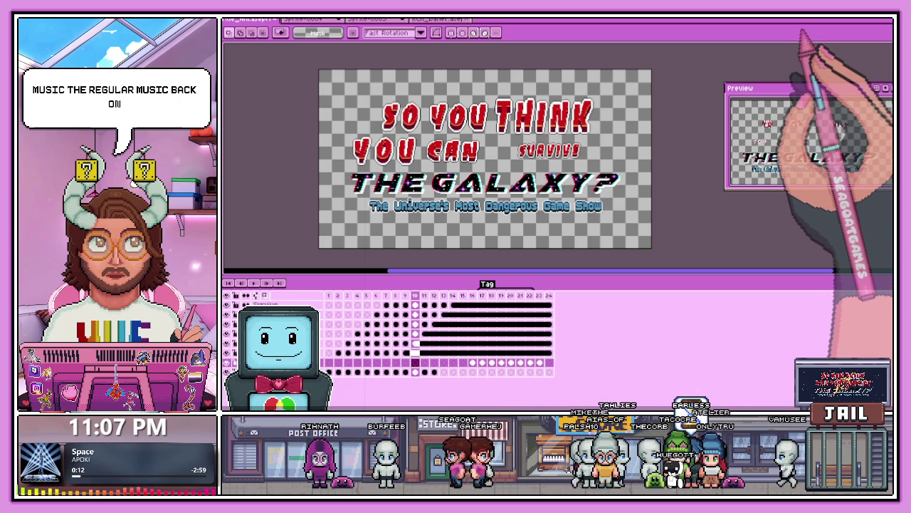
Step: Back in Aseprite's title project, switch to the Pencil tool
key("b")
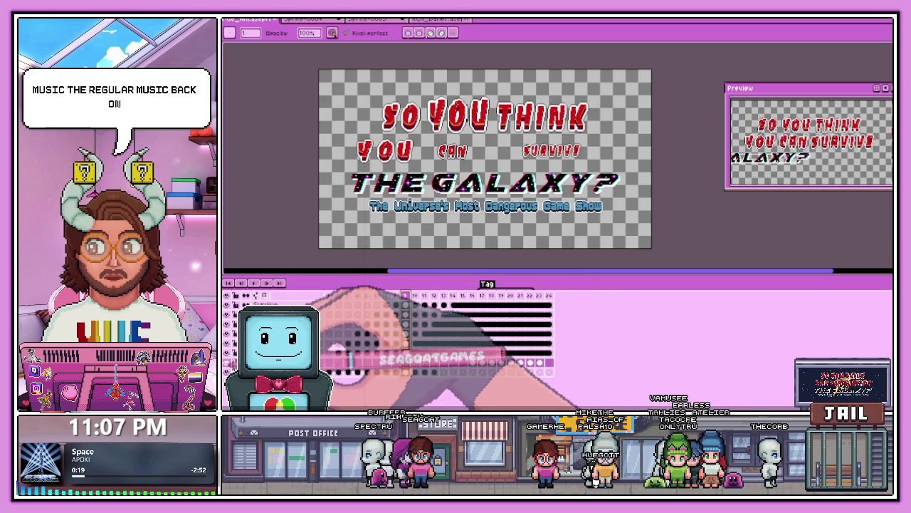
Step: Scrub the animation to frame 16 and marquee the area where the Galaxy line enters
key("Left")
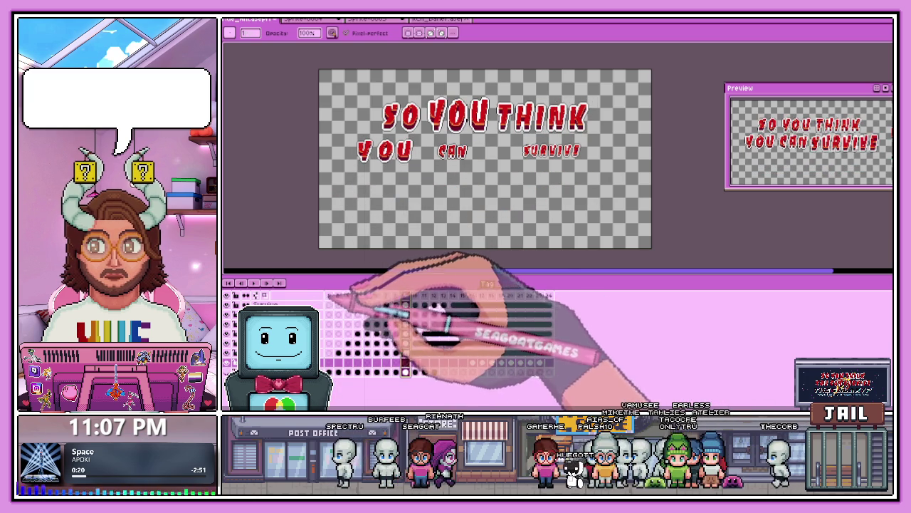
key("Home")
left_click_drag(314, 299, 434, 346)
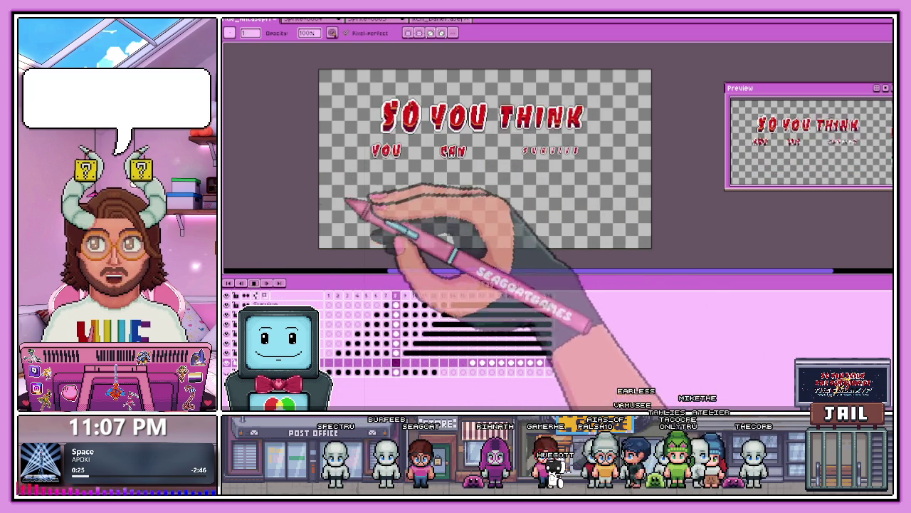
key("Return")
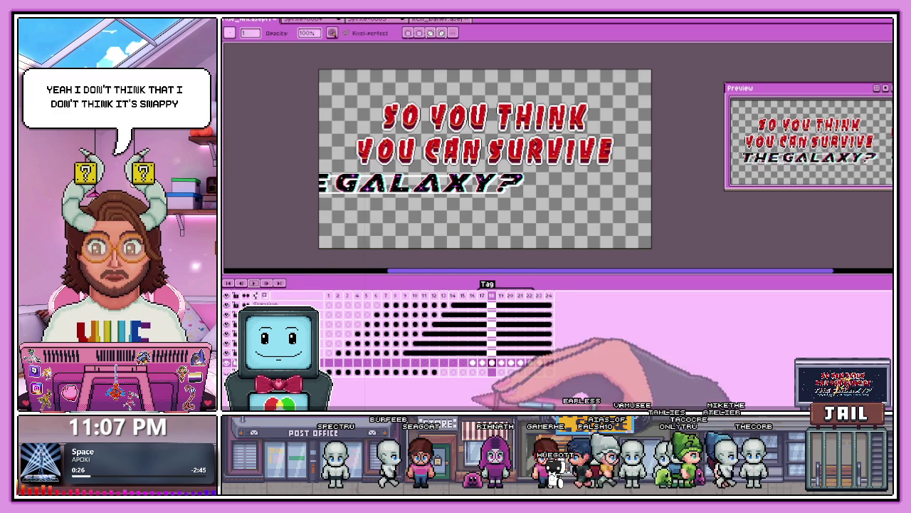
left_click(472, 363)
key("m")
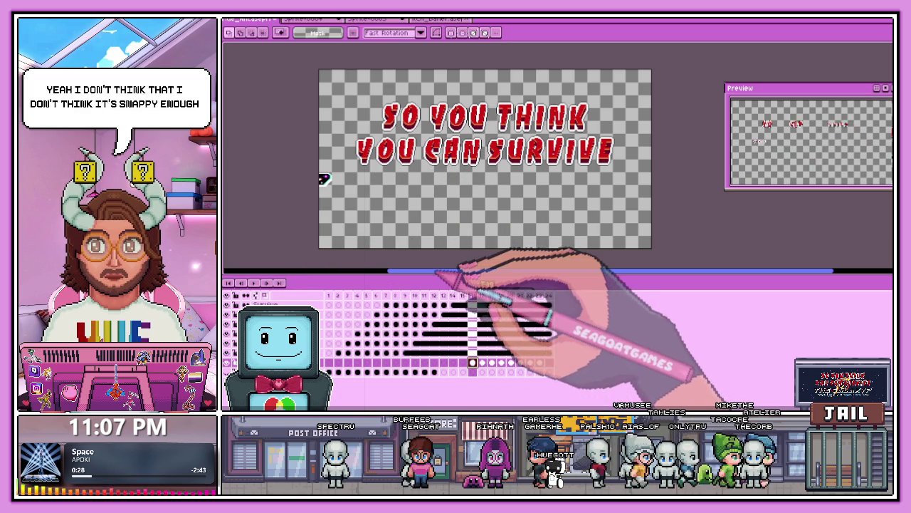
left_click_drag(318, 168, 376, 225)
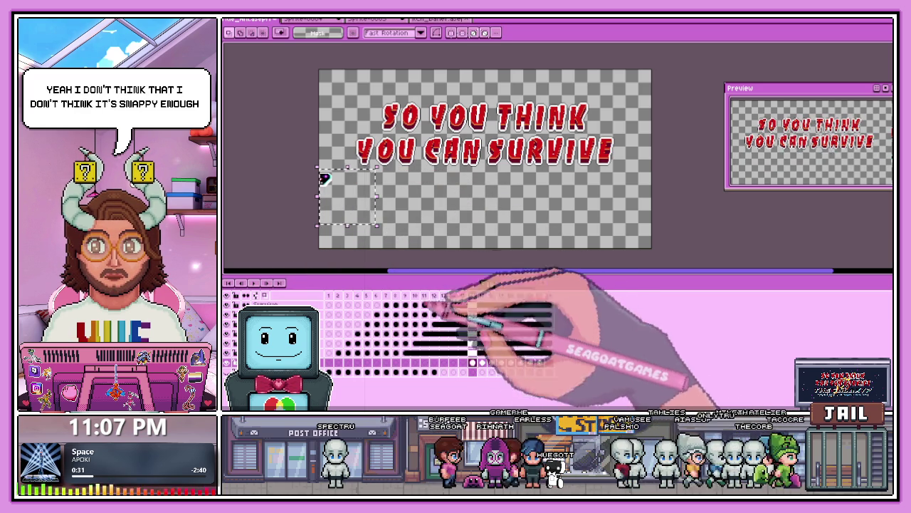
Step: Step through frames 13–18 and marquee the partly slid-in Galaxy line
left_click(444, 363)
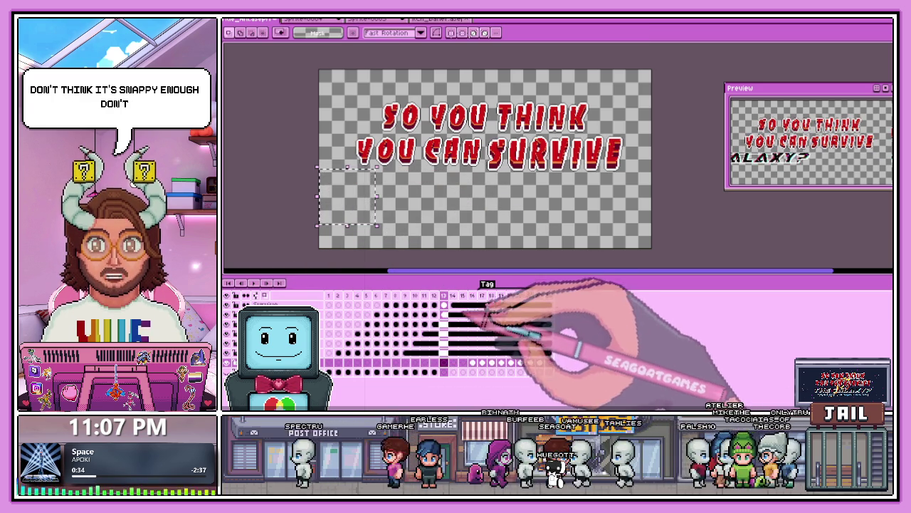
left_click(462, 364)
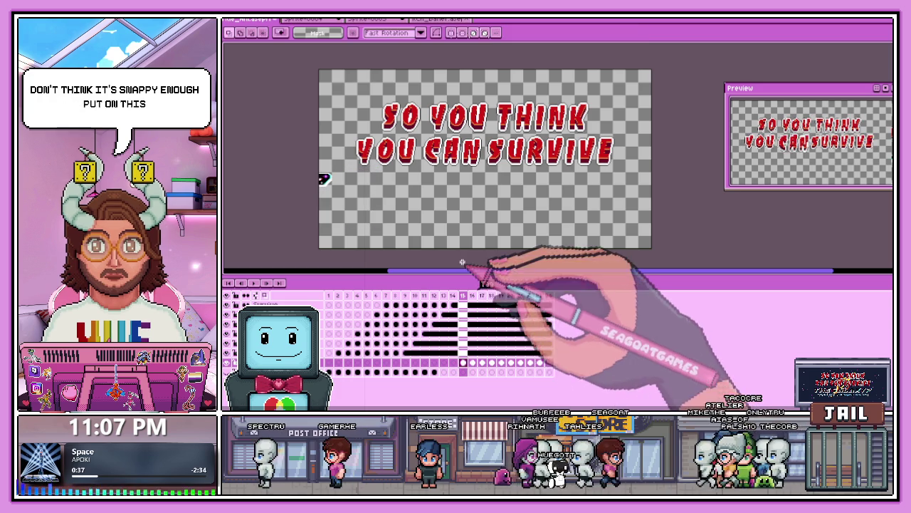
left_click(472, 363)
left_click_drag(318, 172, 347, 214)
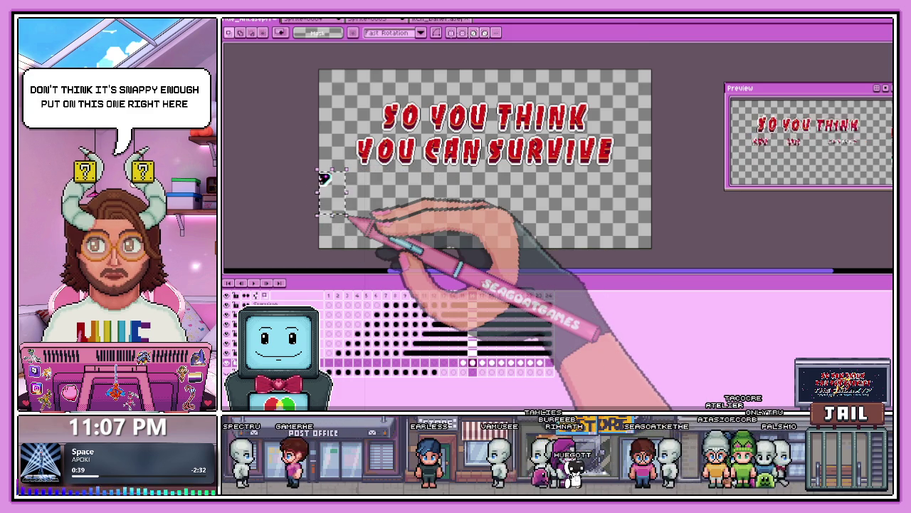
key("period")
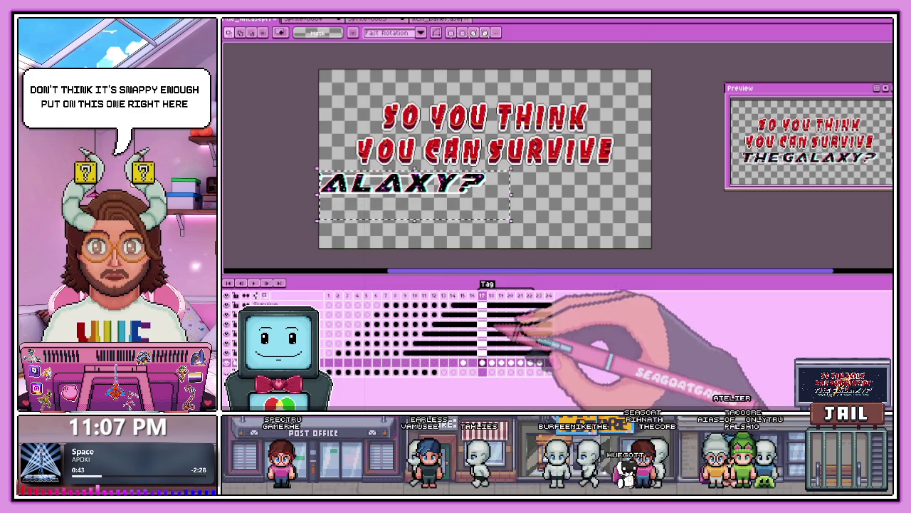
left_click(482, 362)
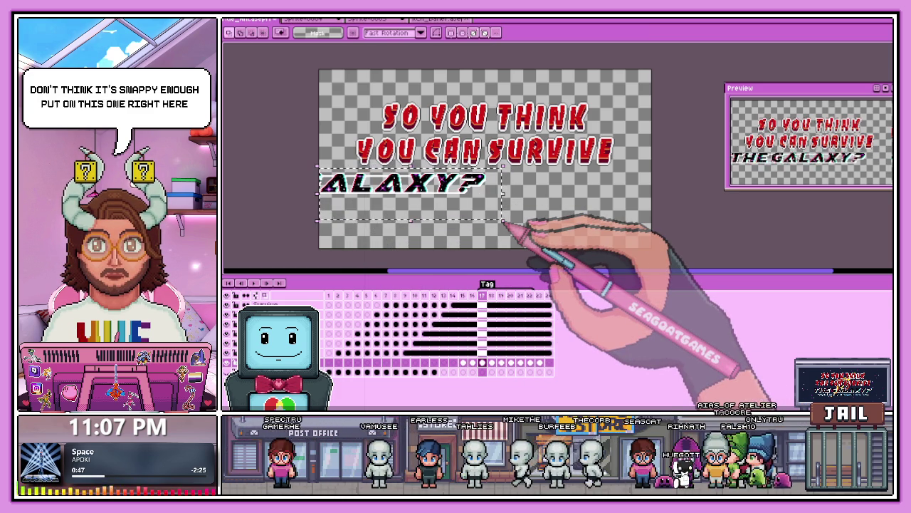
left_click(491, 362)
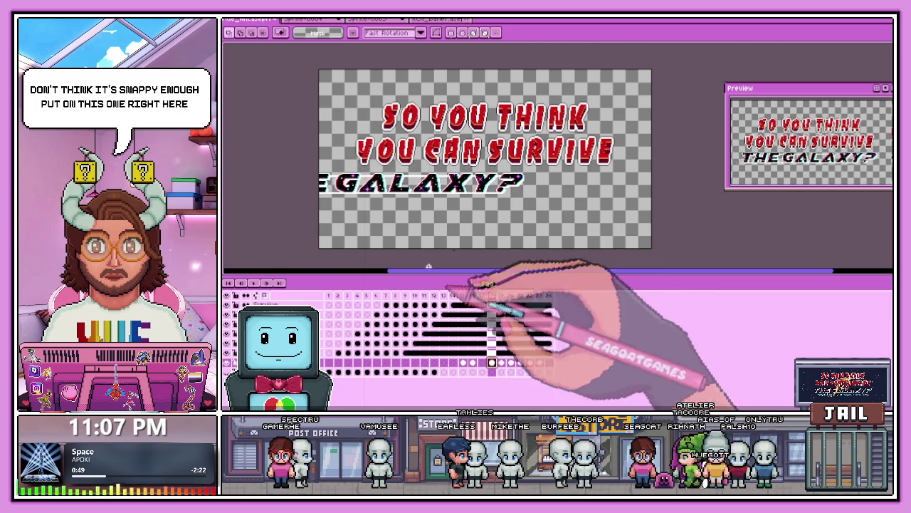
scroll(360, 184, "up", 1)
left_click_drag(300, 148, 707, 241)
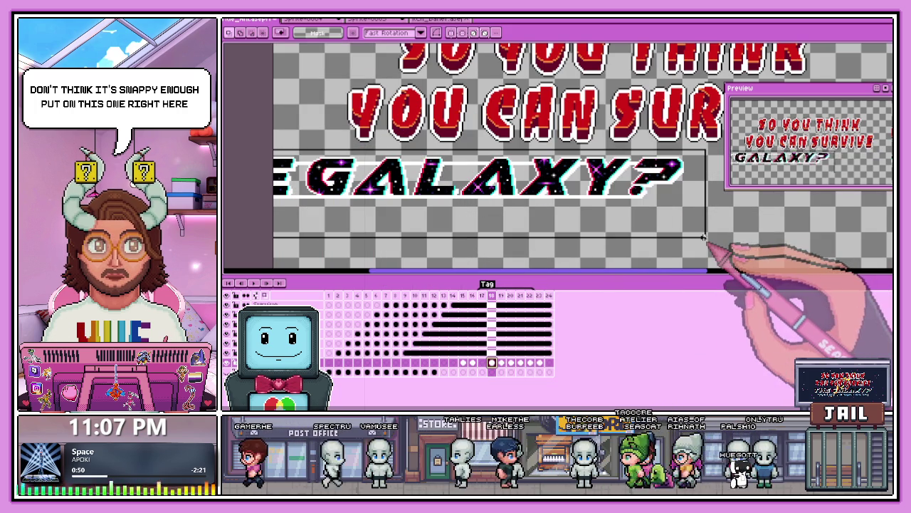
Step: Select the settled 'THE GALAXY?' text and the Galaxy cels for frames 18–24
left_click(501, 361)
scroll(489, 255, "down", 2)
left_click_drag(543, 211, 275, 244)
key("Return")
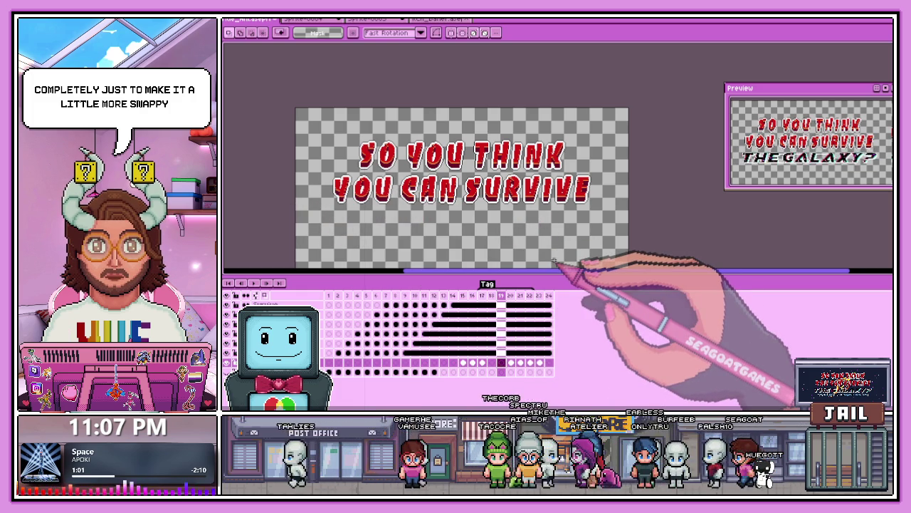
left_click_drag(296, 206, 580, 260)
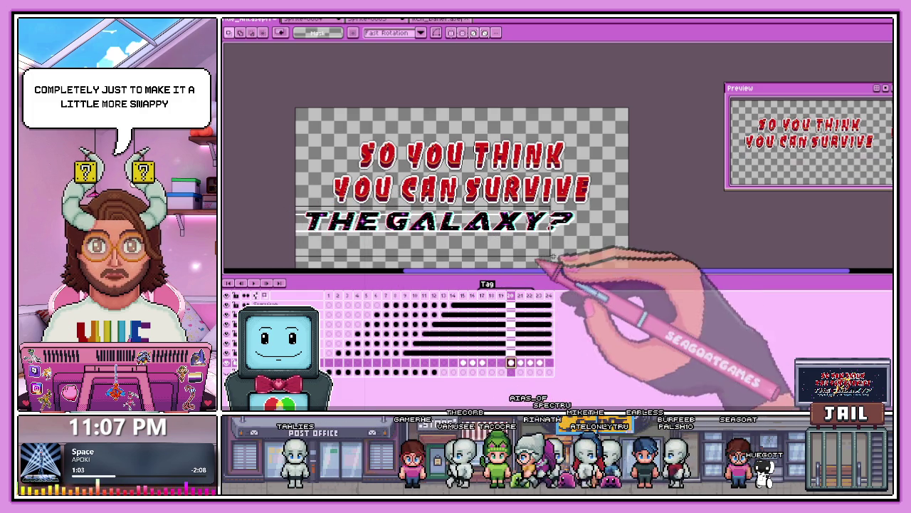
left_click_drag(498, 364, 548, 363)
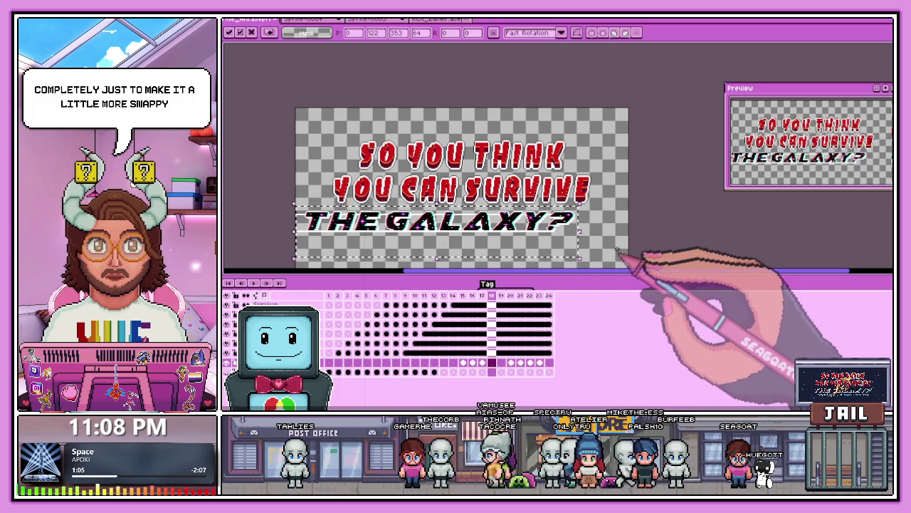
left_click(510, 363)
left_click_drag(299, 210, 596, 260)
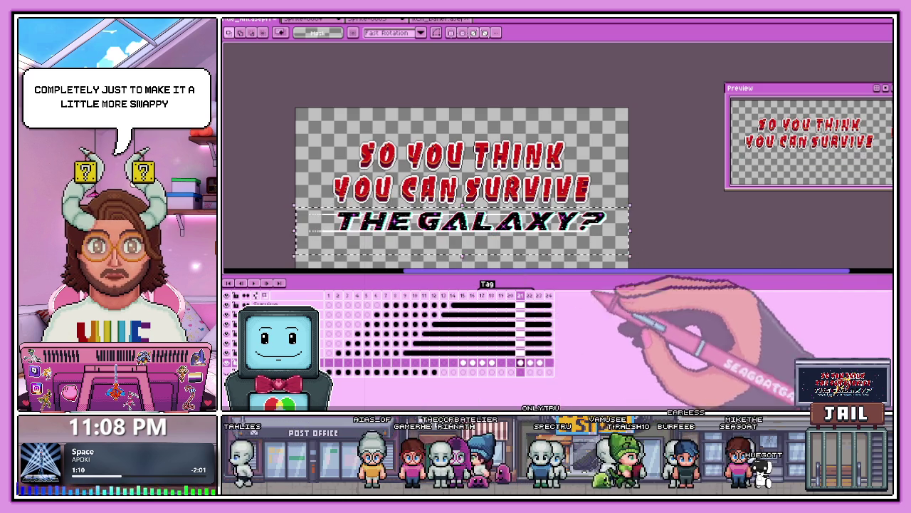
Step: Paste the settled 'THE GALAXY?' line into frame 20, then select it on frame 21
left_click(502, 363)
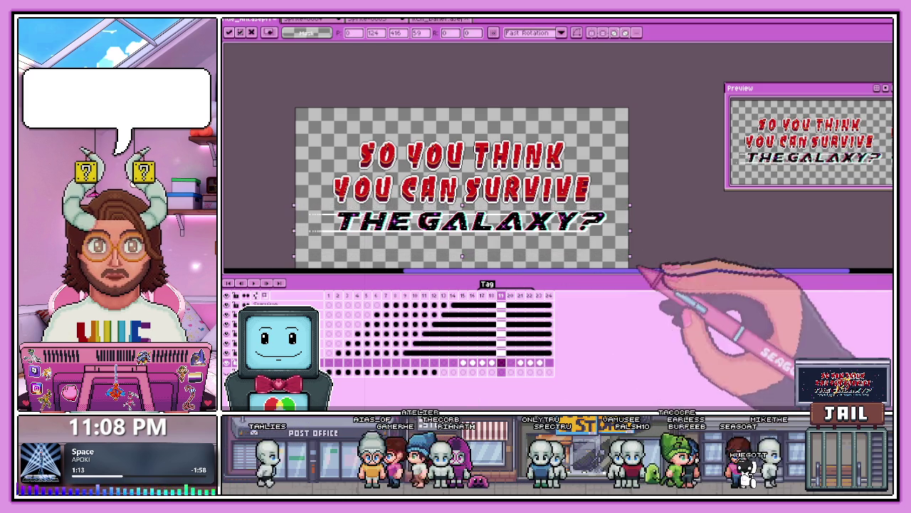
left_click(520, 363)
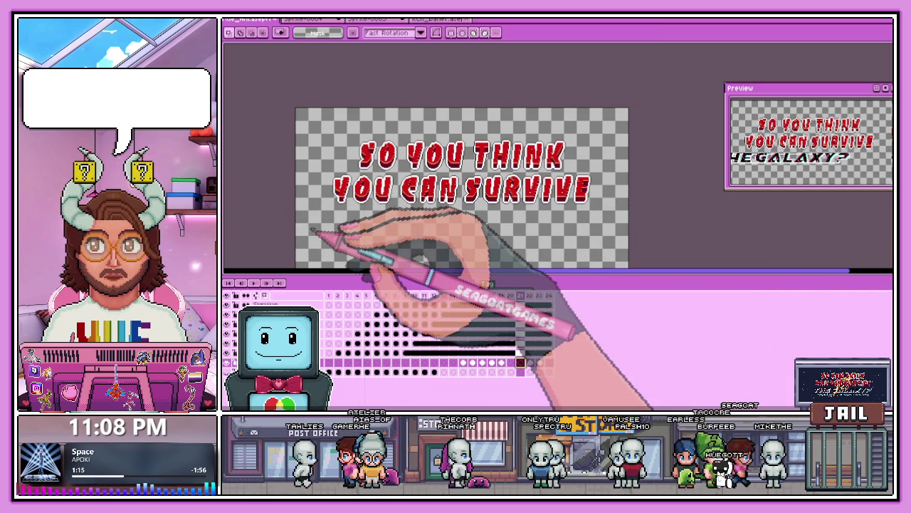
left_click(531, 363)
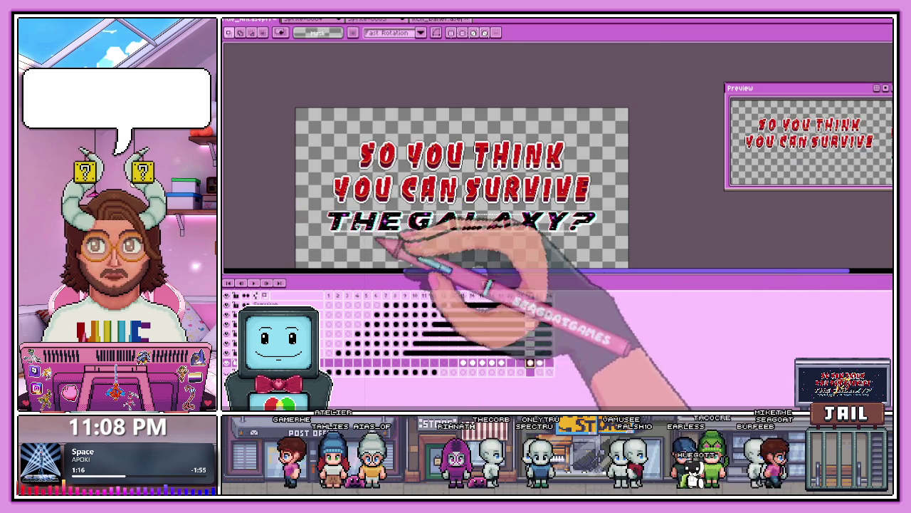
left_click(510, 363)
key("ctrl+v")
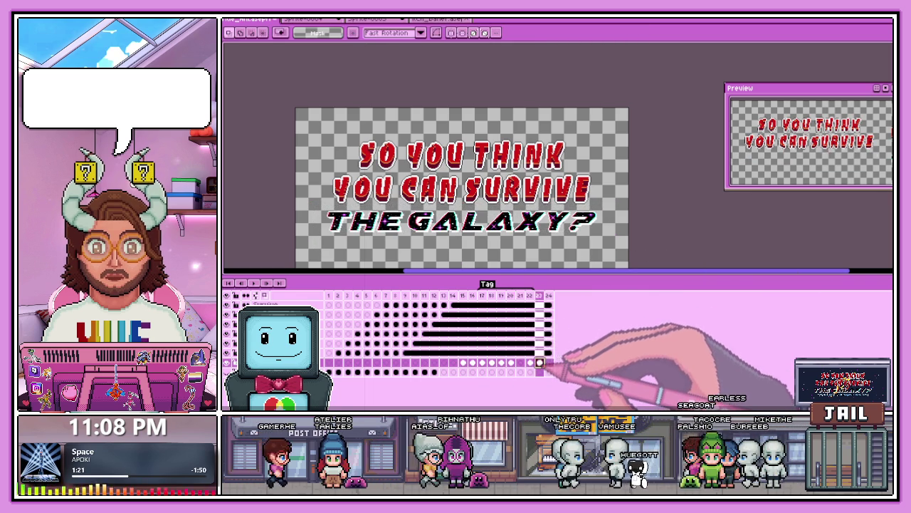
key("ctrl+v")
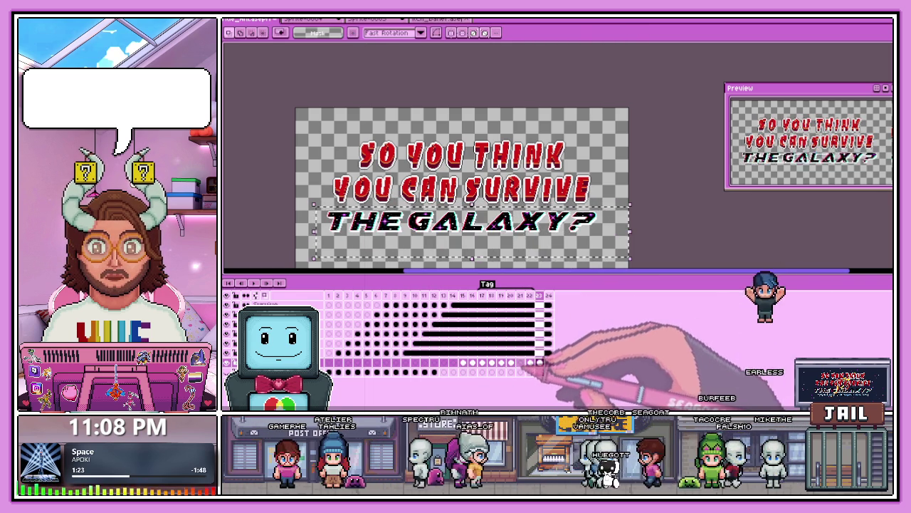
left_click(521, 363)
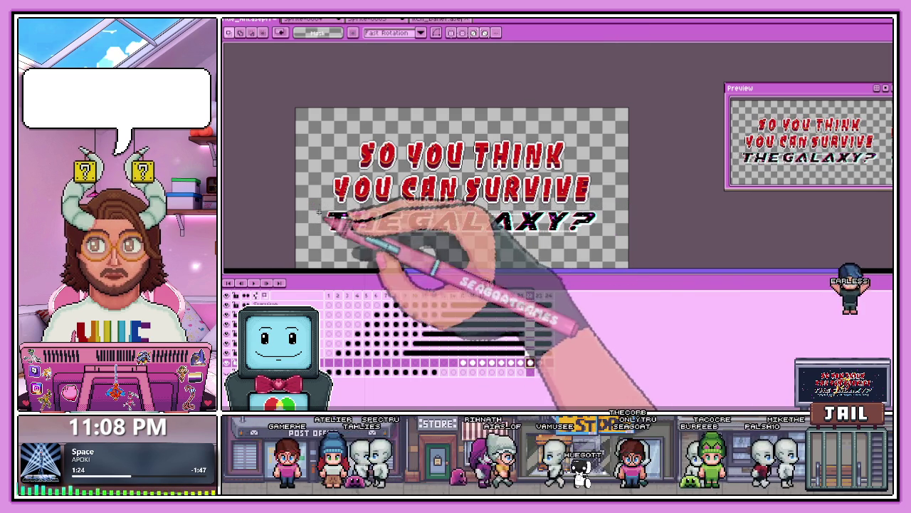
left_click_drag(316, 203, 620, 259)
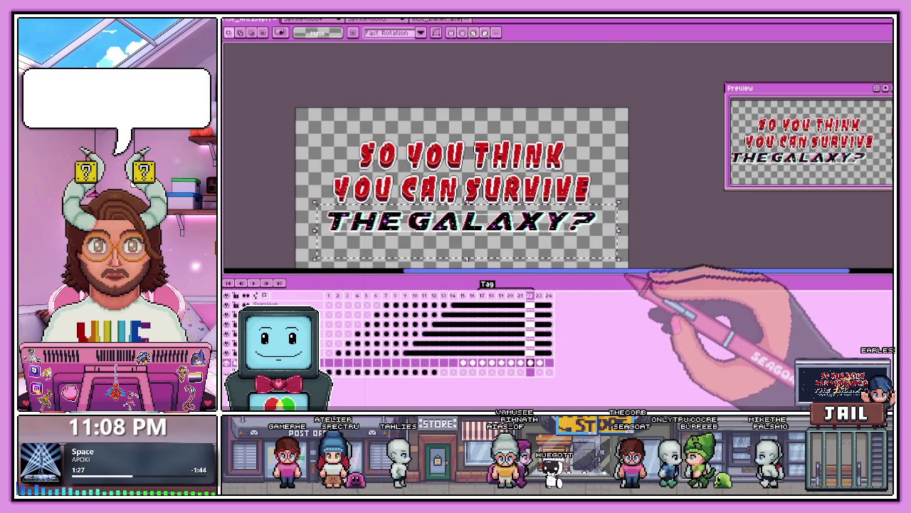
Step: Cut the Galaxy line on frame 21 and link its cels across frames 21–24
key("ctrl+x")
key("Right")
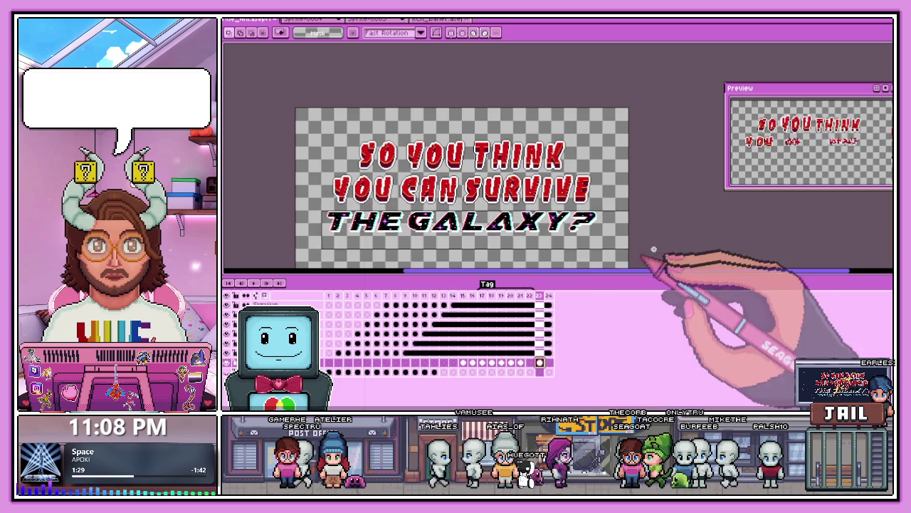
key("Left")
key("Left")
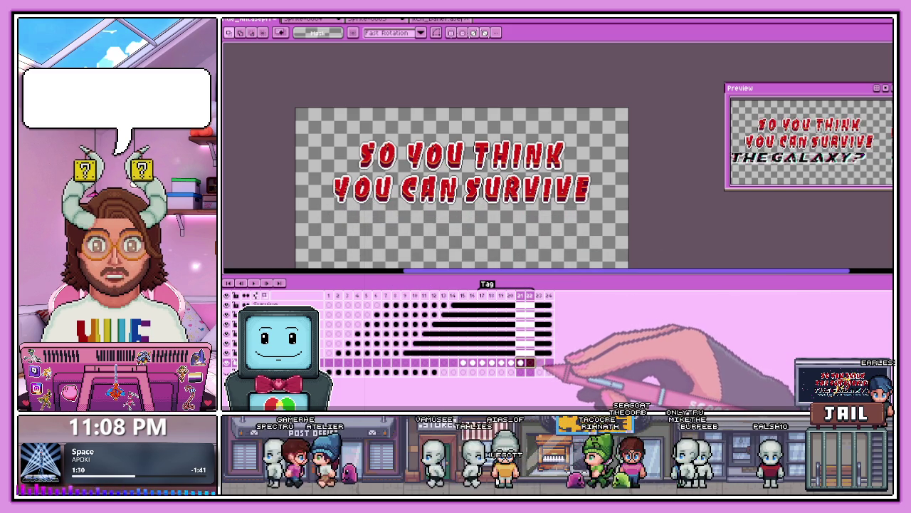
left_click_drag(520, 363, 539, 364)
left_click(570, 398)
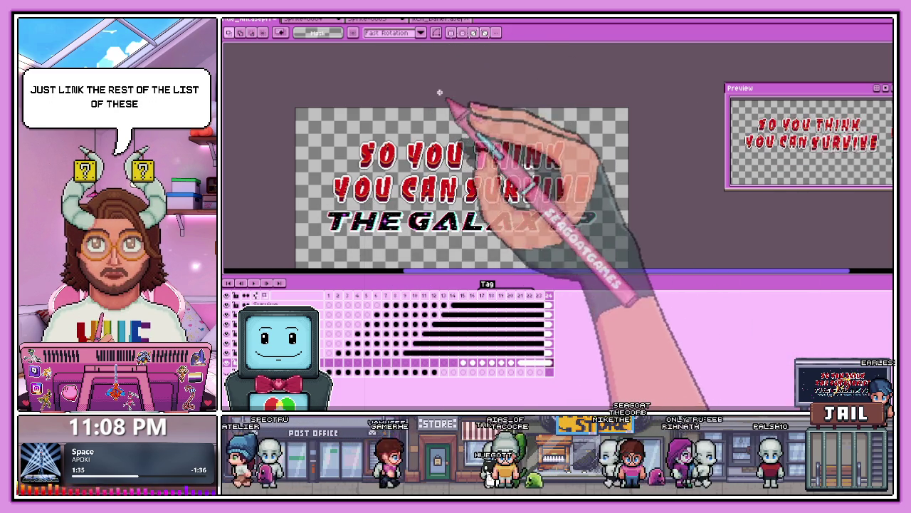
Step: Play the title animation back to check the Galaxy line's slide-in
key("Return")
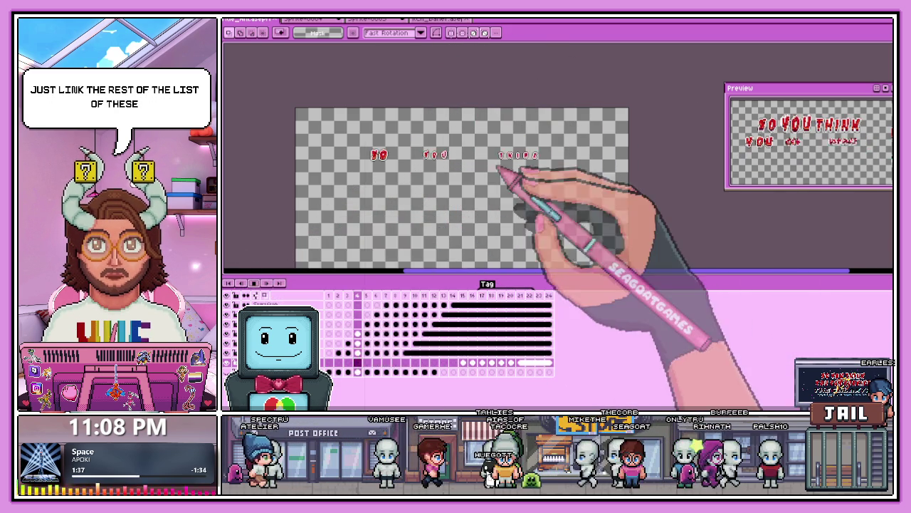
scroll(494, 203, "down", 3)
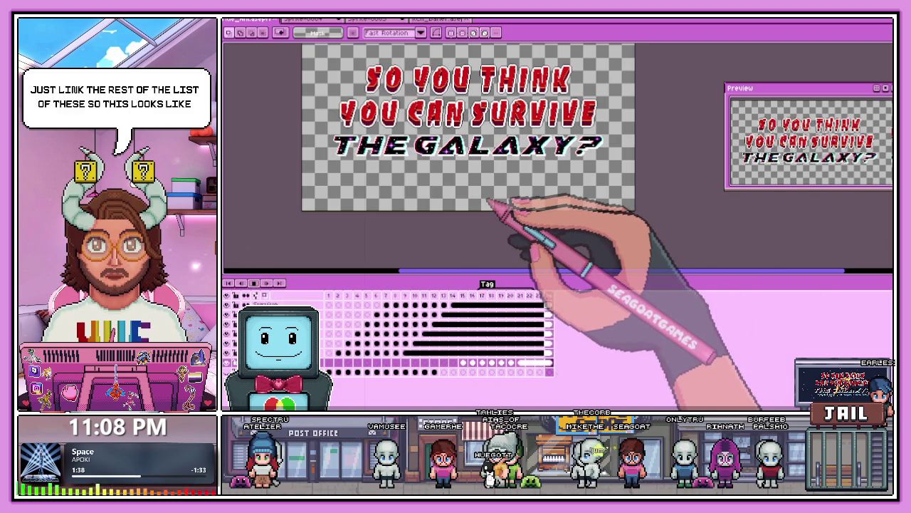
scroll(477, 210, "down", 2)
scroll(470, 203, "up", 2)
scroll(498, 214, "down", 2)
scroll(534, 217, "up", 2)
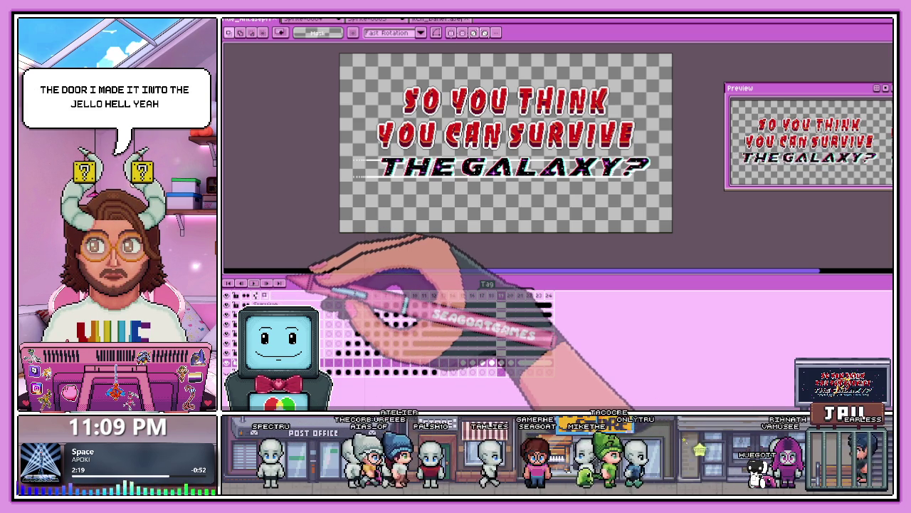
scroll(499, 192, "down", 2)
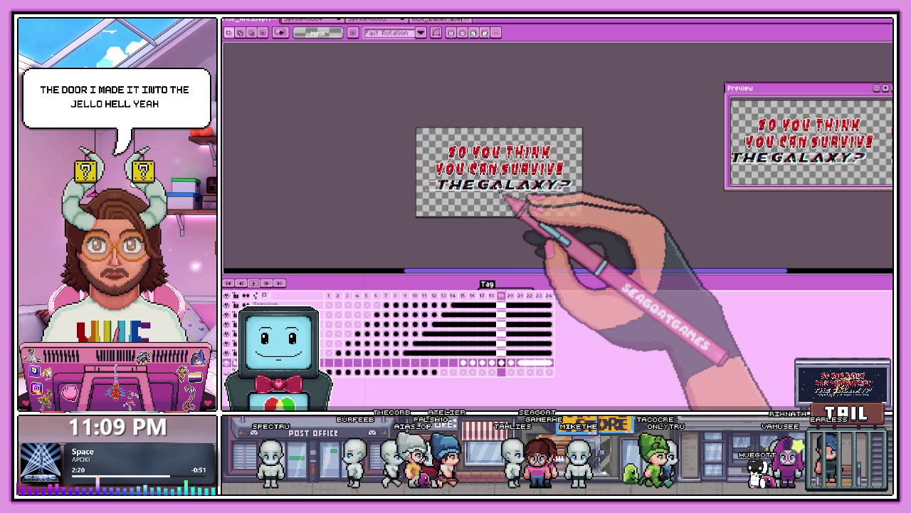
scroll(501, 191, "up", 2)
scroll(500, 188, "down", 2)
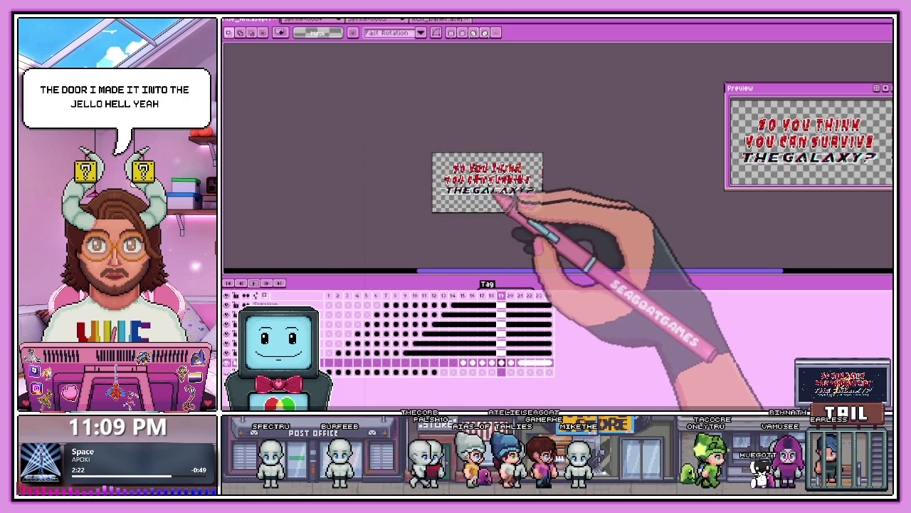
scroll(498, 192, "up", 2)
left_click_drag(346, 296, 443, 295)
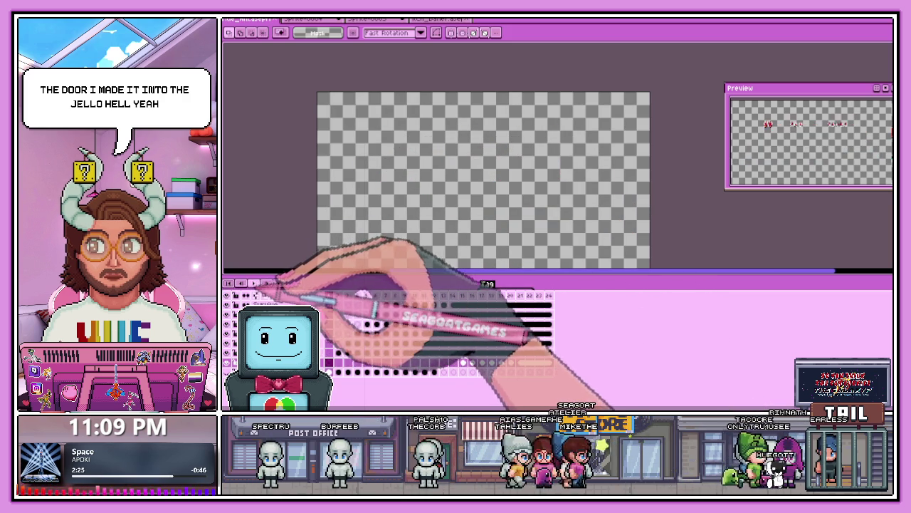
scroll(466, 230, "down", 2)
scroll(466, 229, "up", 2)
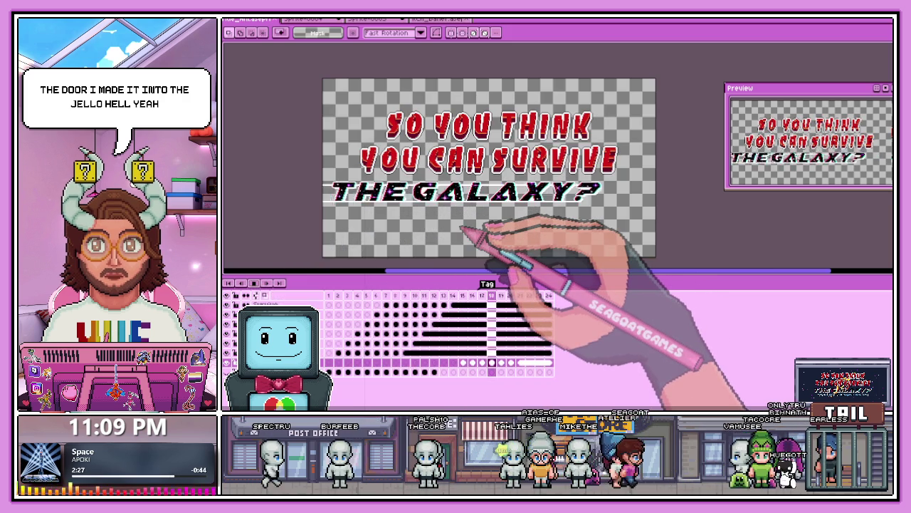
left_click(255, 283)
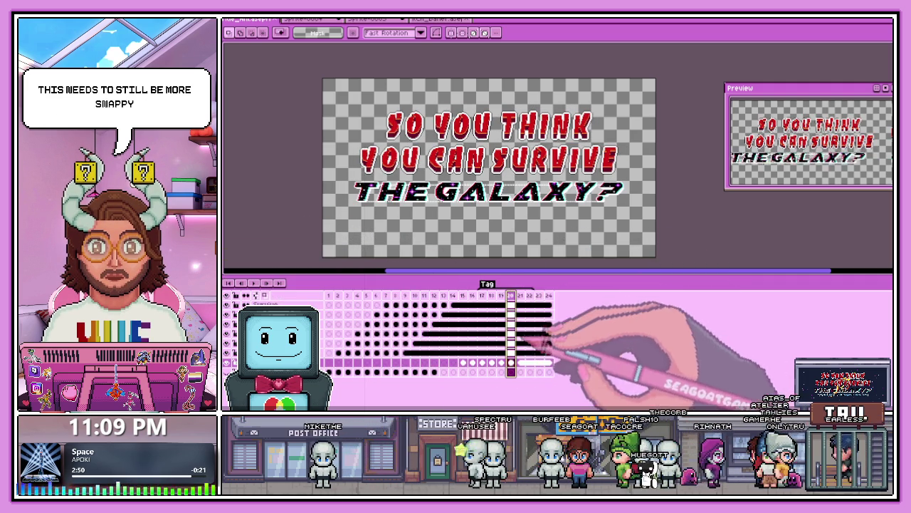
left_click(501, 305)
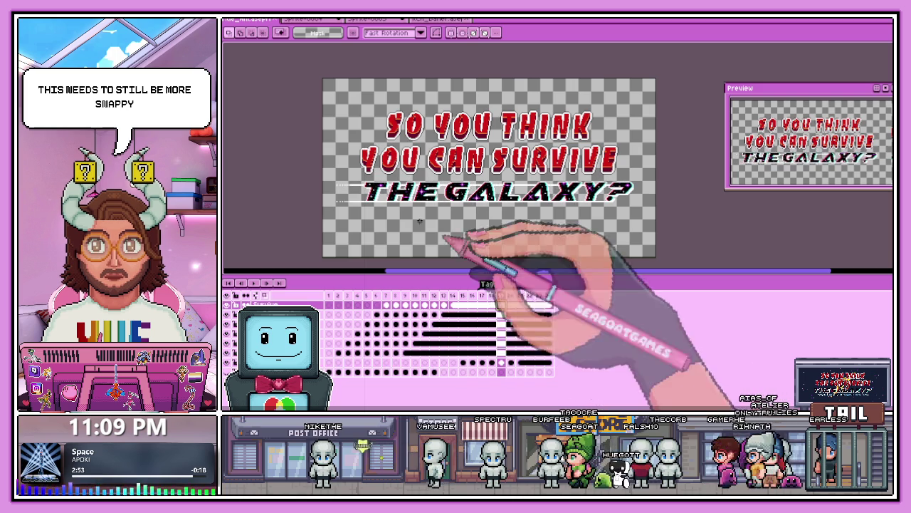
left_click_drag(323, 179, 668, 227)
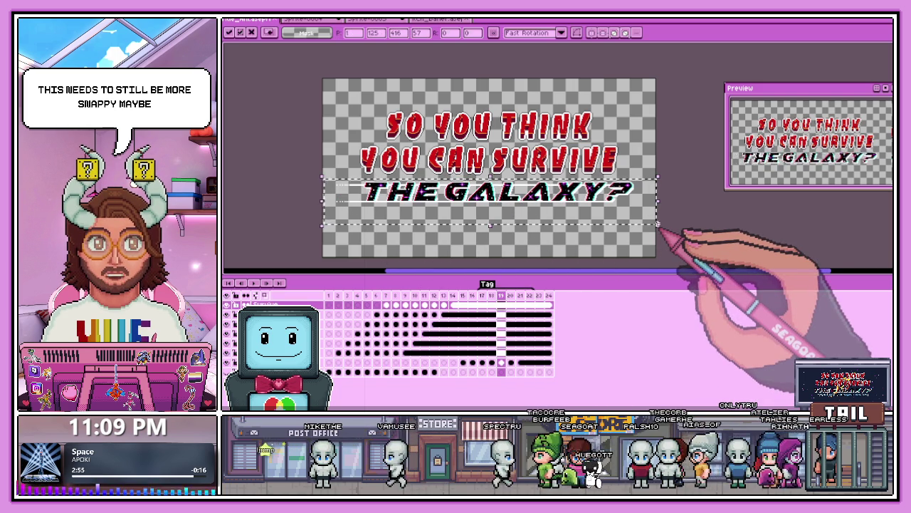
key("Escape")
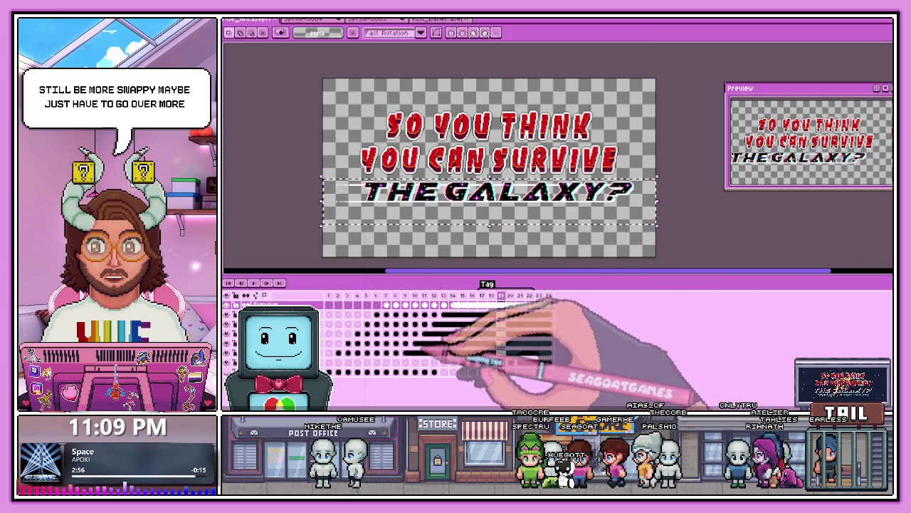
key("ctrl+d")
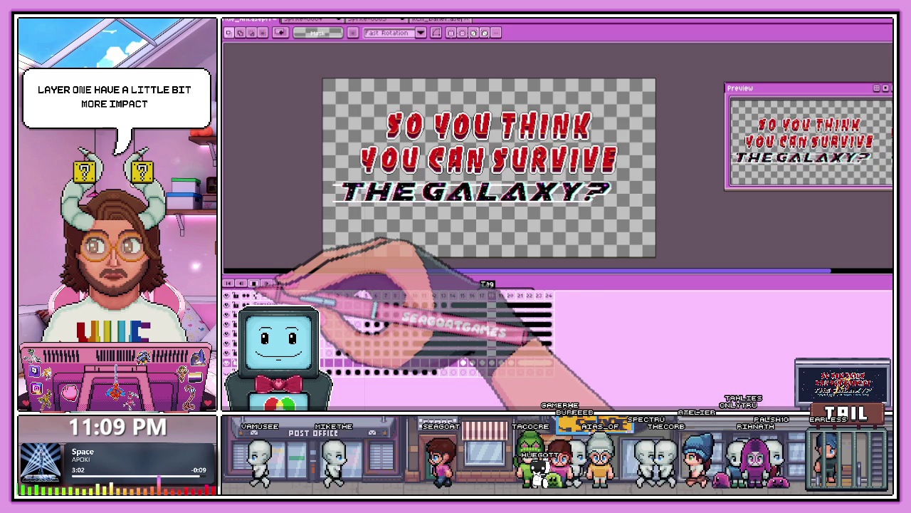
left_click(517, 315)
left_click(491, 306)
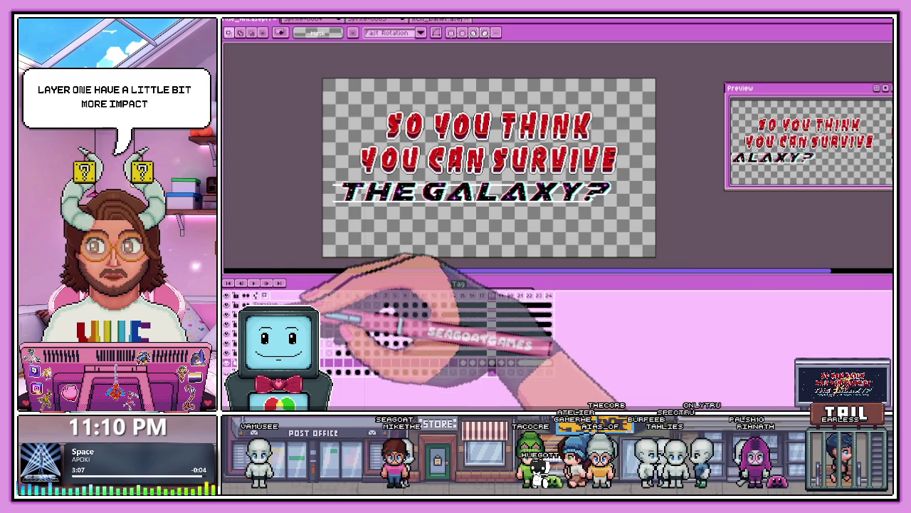
left_click(370, 308)
left_click(395, 323)
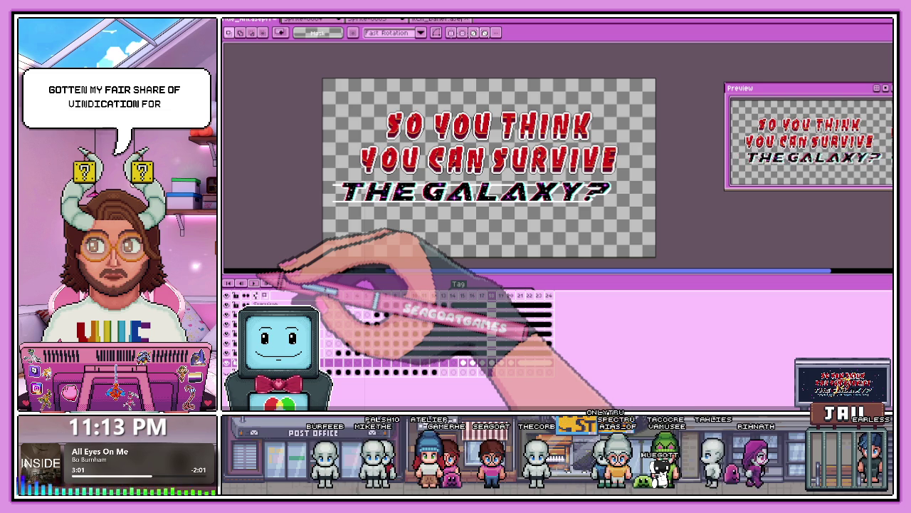
key("b")
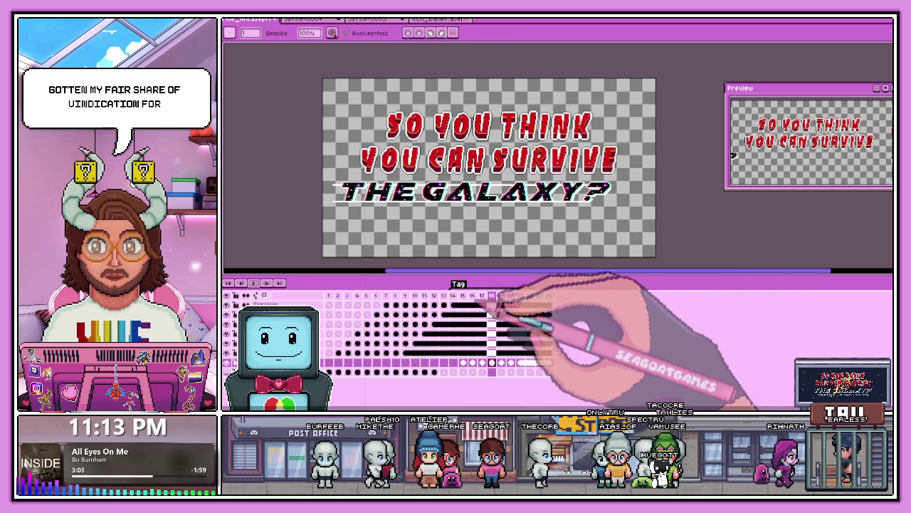
left_click(329, 295)
left_click(254, 283)
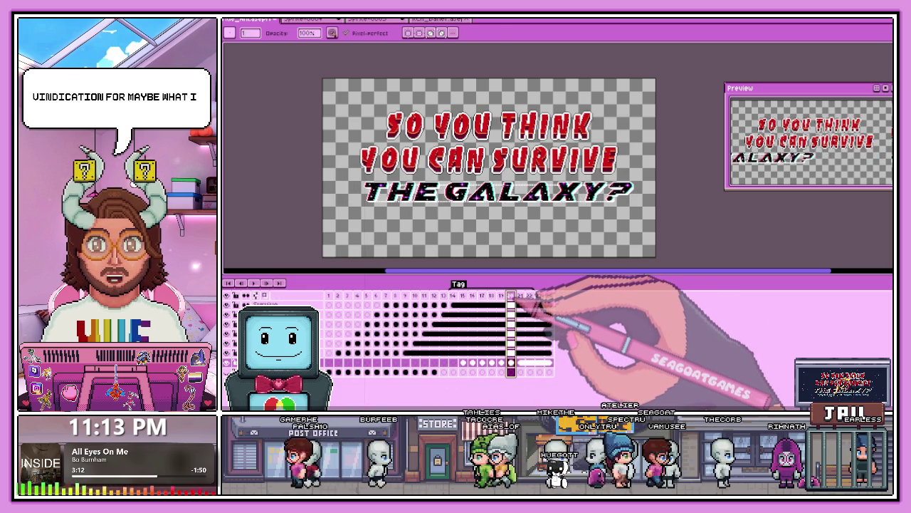
key("m")
scroll(641, 246, "up", 2)
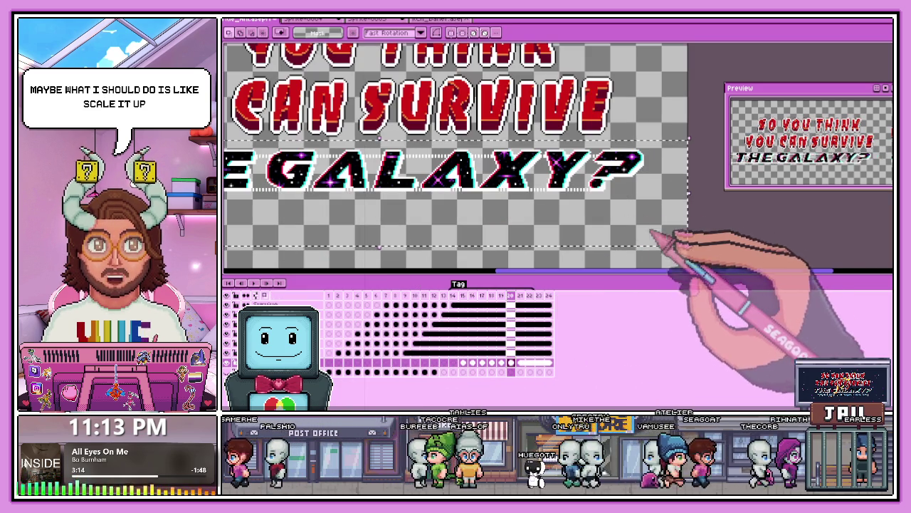
left_click_drag(689, 247, 706, 267)
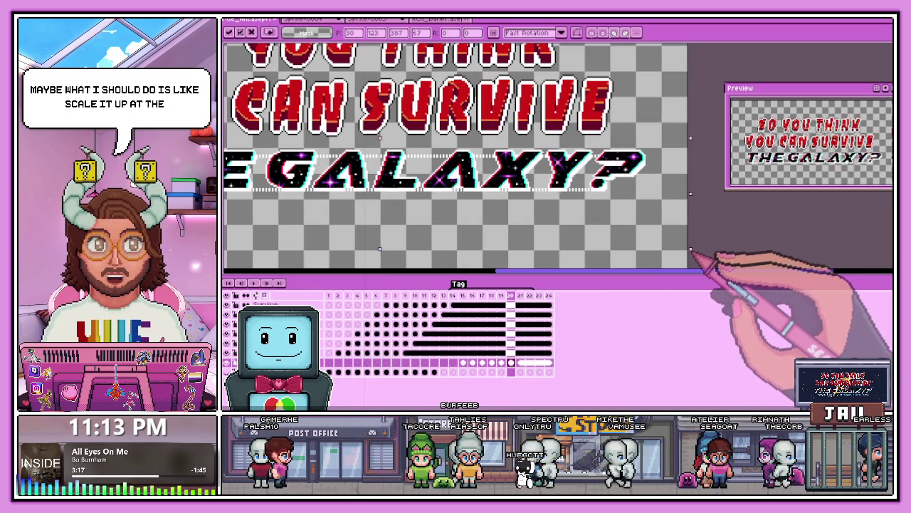
scroll(641, 246, "down", 2)
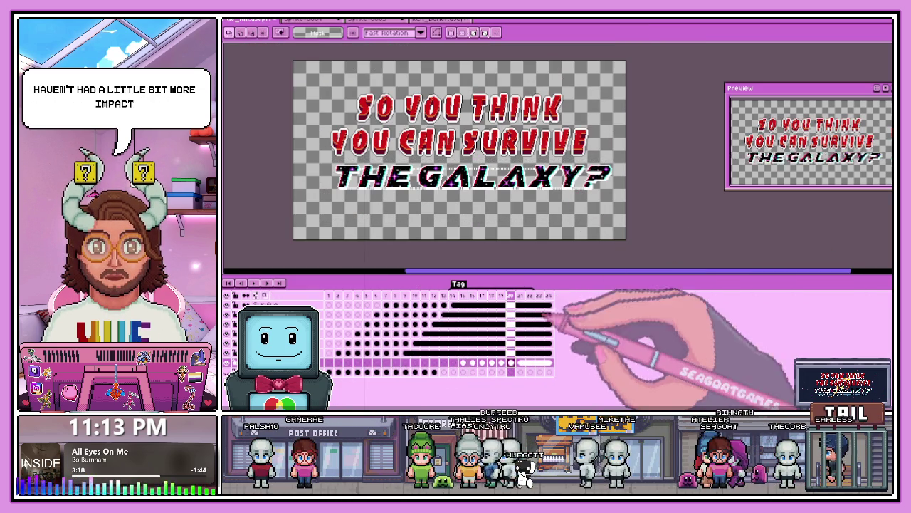
left_click(453, 295)
key("Return")
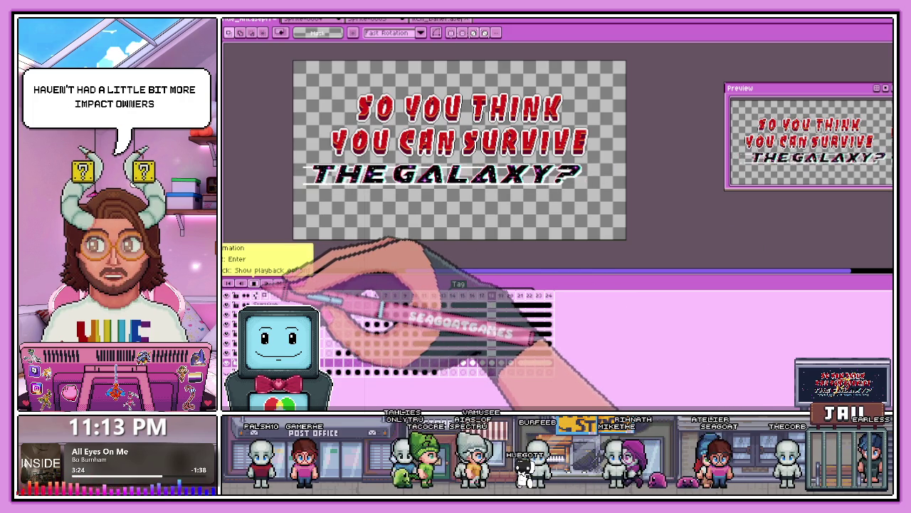
left_click(465, 296)
left_click(511, 295)
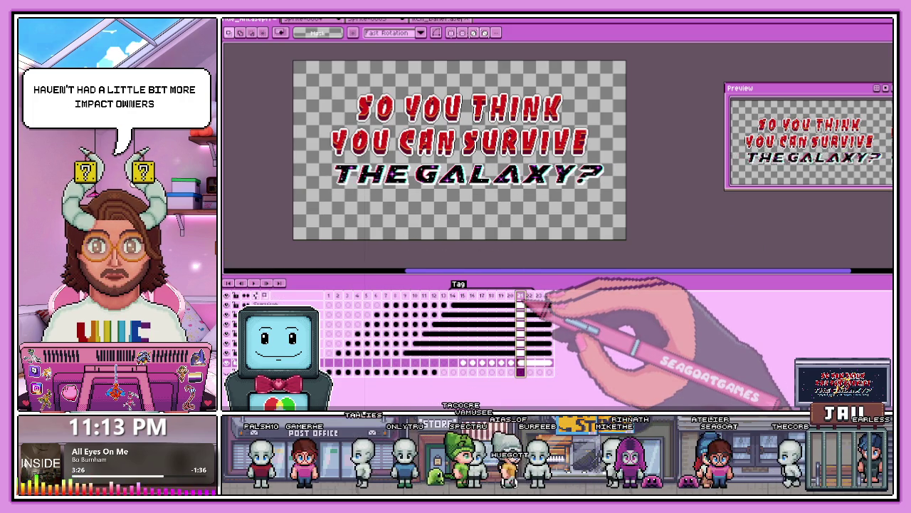
left_click(659, 238)
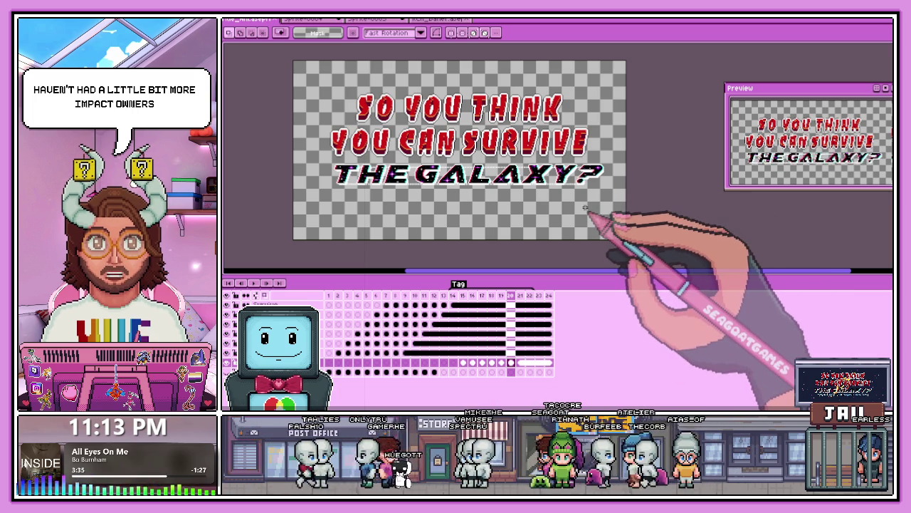
key("b")
scroll(626, 139, "up", 1)
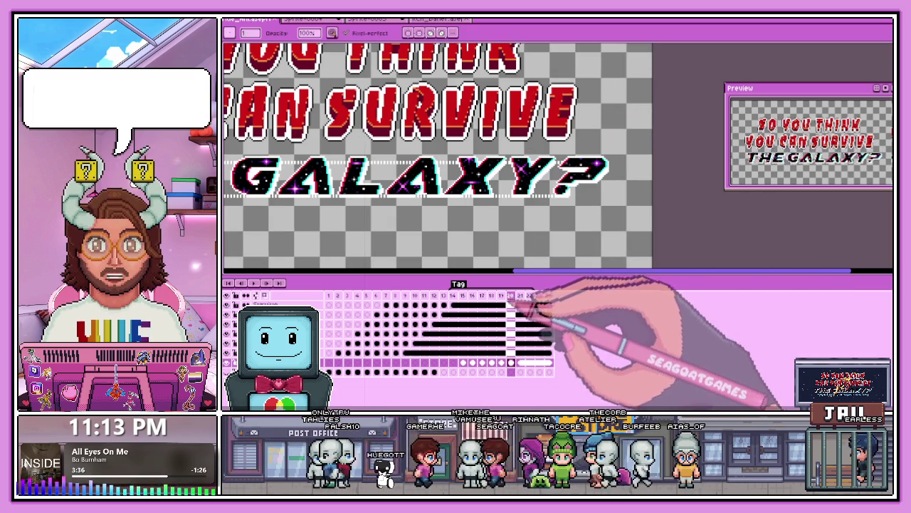
scroll(598, 206, "up", 1)
key("comma")
scroll(595, 203, "up", 1)
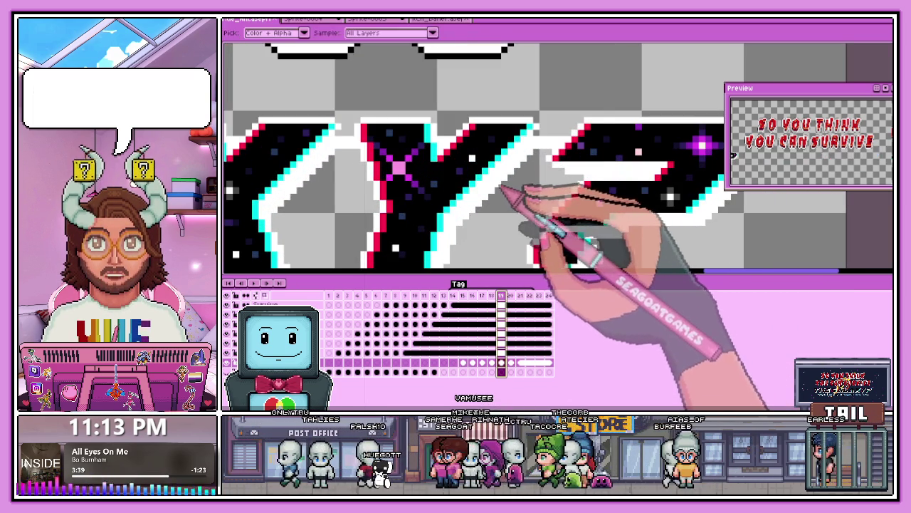
key("g")
left_click(535, 314)
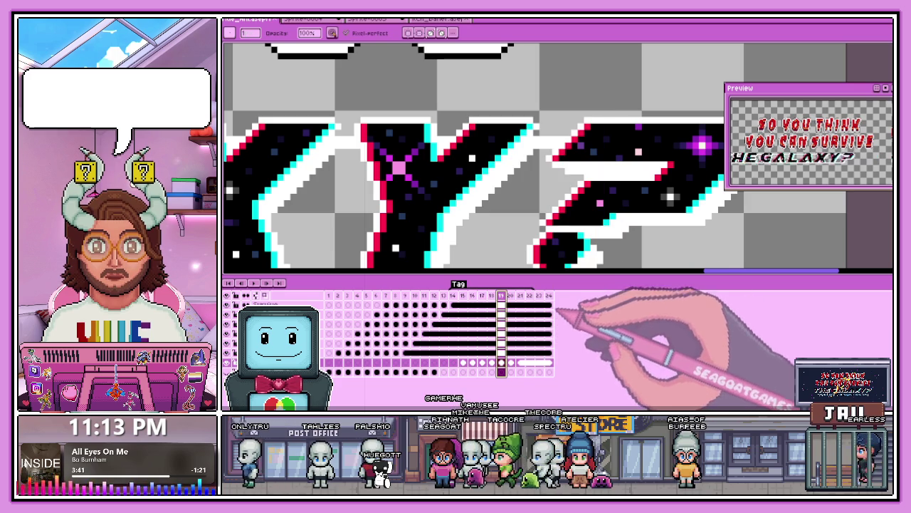
scroll(557, 194, "up", 2)
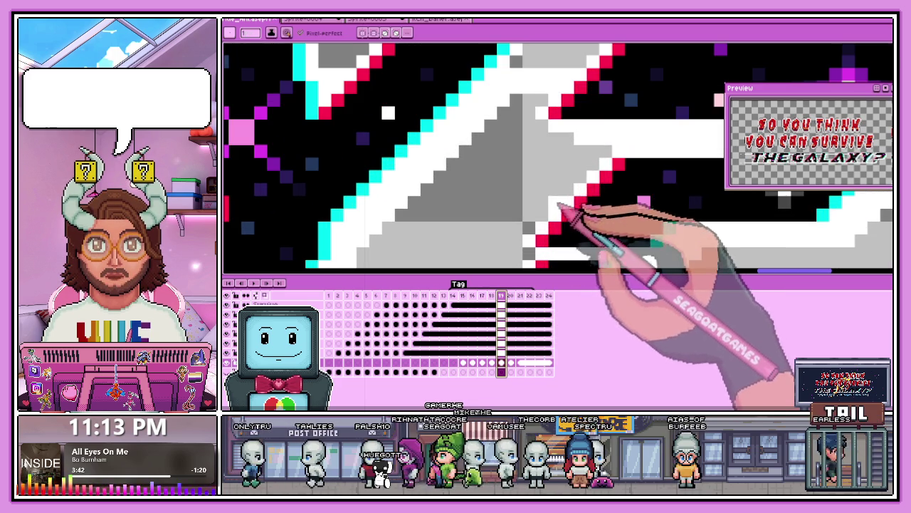
scroll(560, 185, "down", 2)
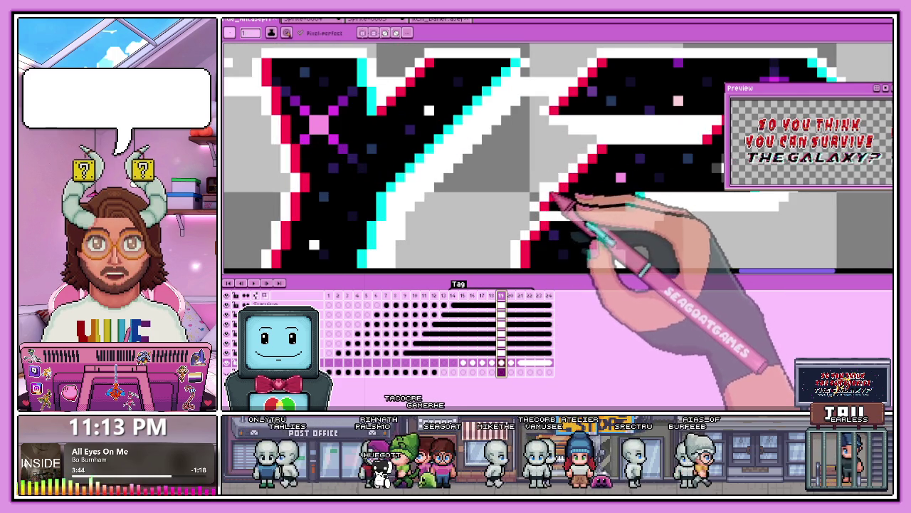
scroll(562, 192, "down", 1)
scroll(544, 194, "down", 1)
scroll(506, 203, "up", 1)
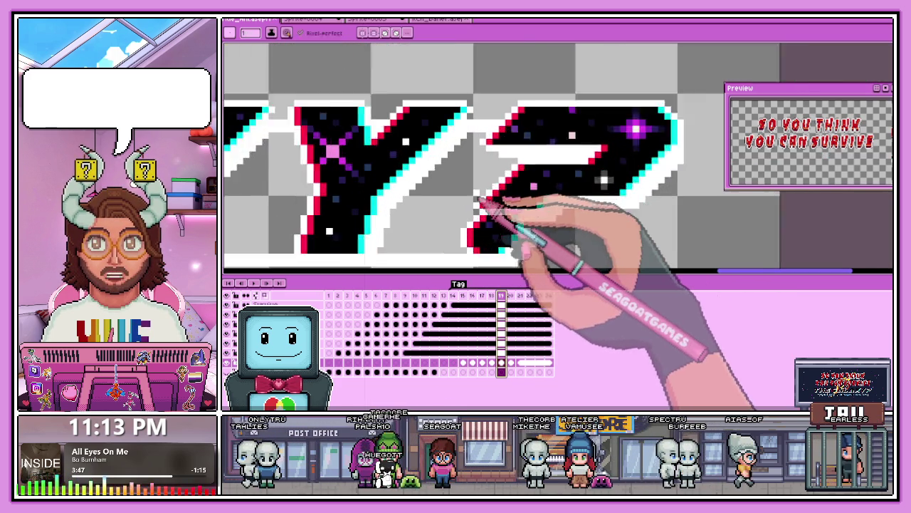
scroll(509, 203, "up", 1)
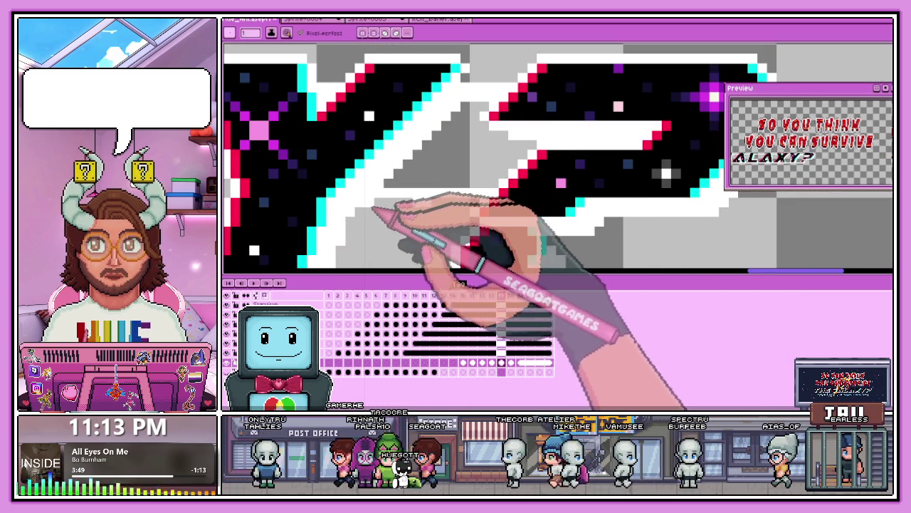
scroll(427, 207, "down", 1)
scroll(356, 204, "up", 1)
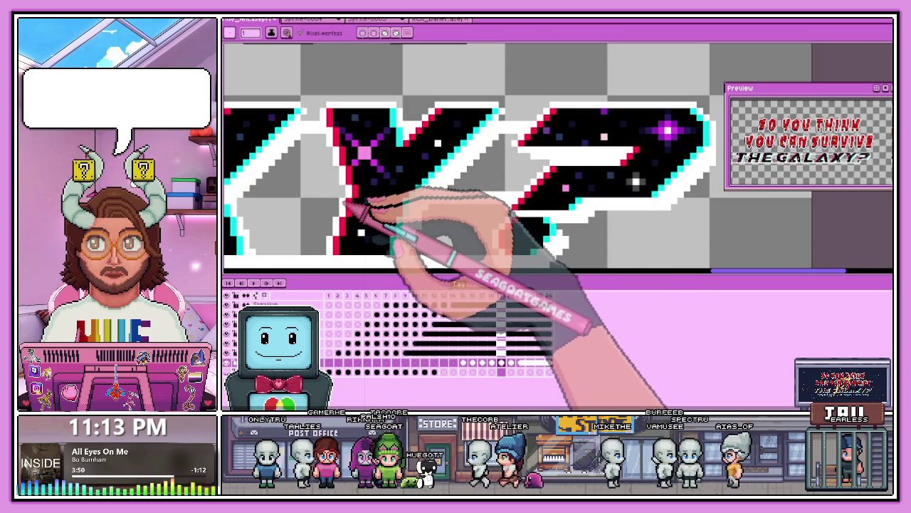
scroll(340, 203, "up", 1)
scroll(341, 203, "down", 1)
scroll(306, 208, "down", 1)
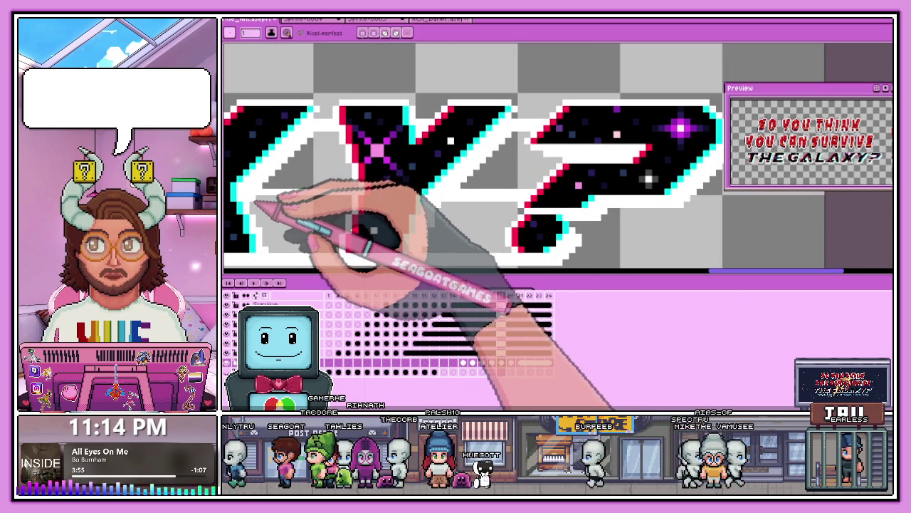
scroll(456, 210, "down", 1)
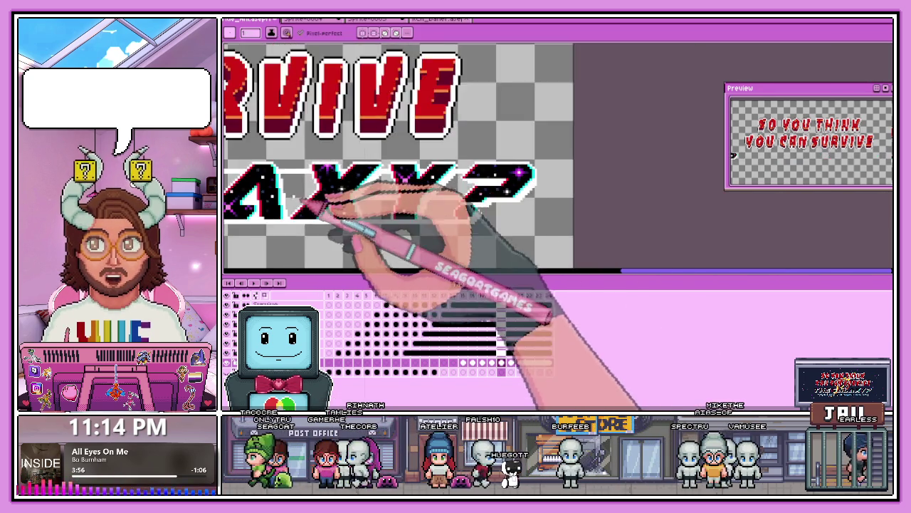
scroll(432, 206, "up", 1)
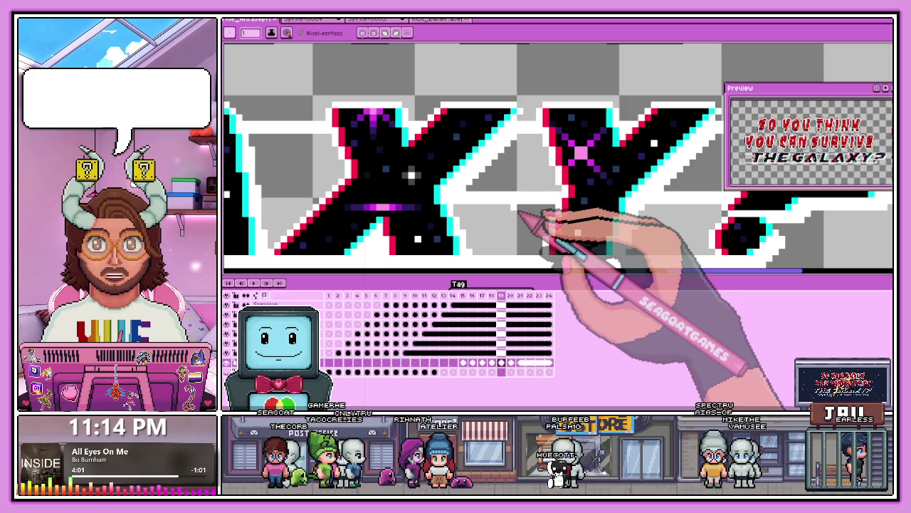
scroll(428, 183, "up", 2)
scroll(325, 204, "down", 2)
scroll(437, 152, "up", 2)
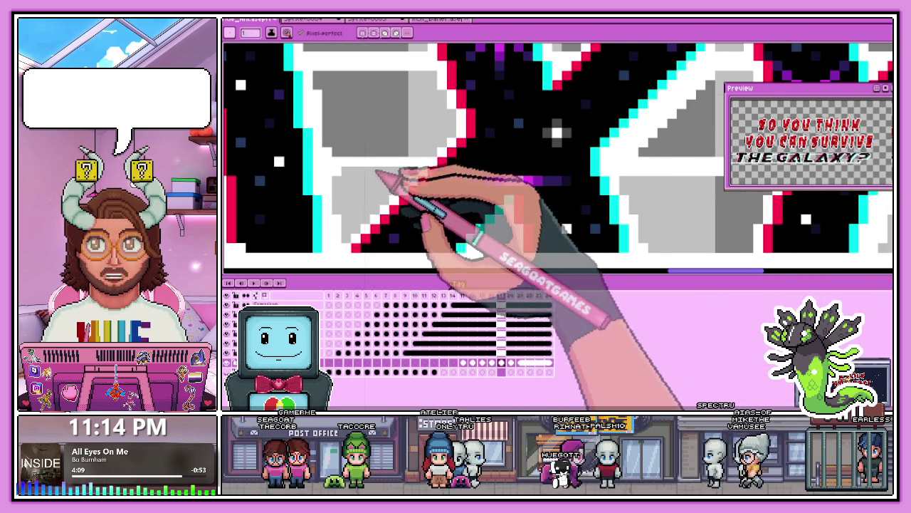
scroll(498, 178, "down", 2)
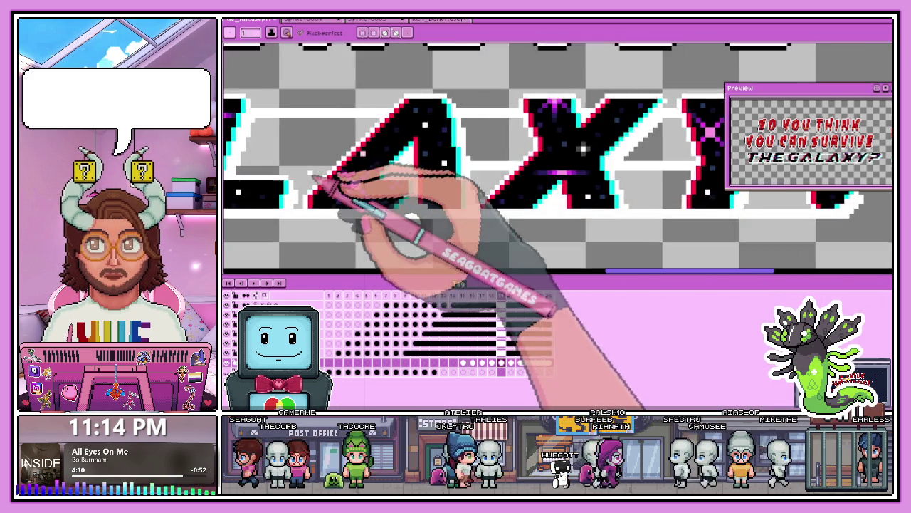
scroll(377, 184, "up", 3)
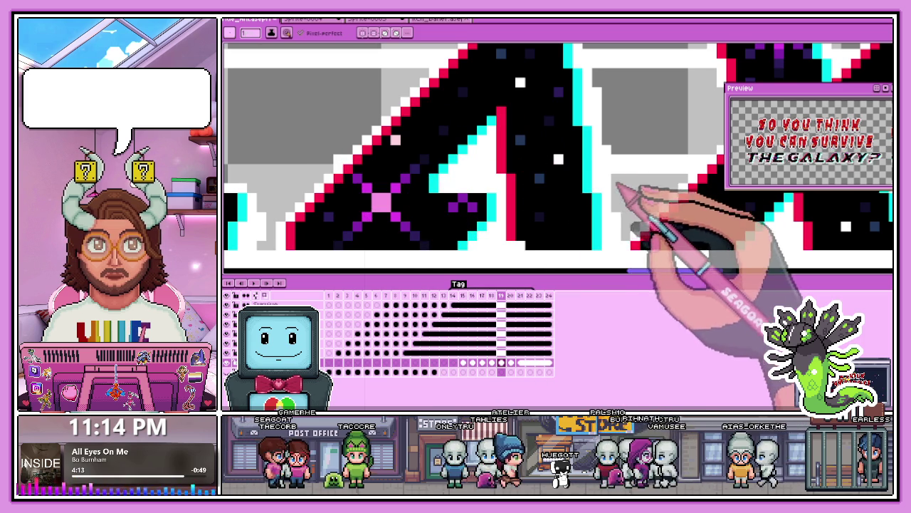
scroll(570, 178, "down", 3)
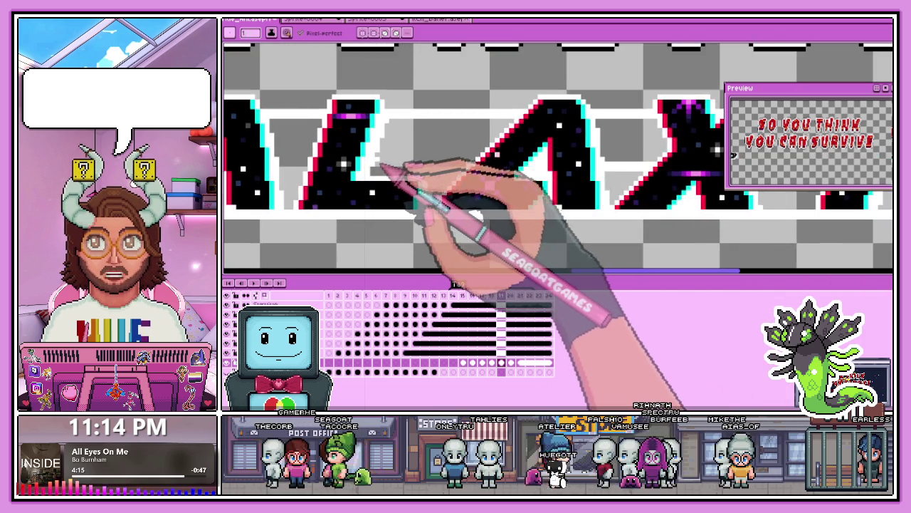
scroll(385, 167, "up", 3)
scroll(610, 203, "down", 2)
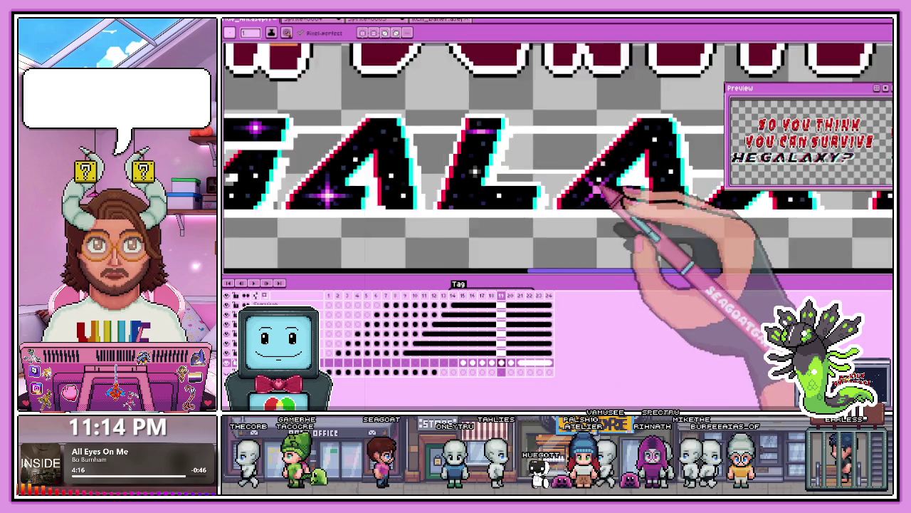
scroll(630, 193, "down", 1)
scroll(672, 214, "up", 1)
scroll(577, 193, "up", 2)
scroll(605, 200, "down", 2)
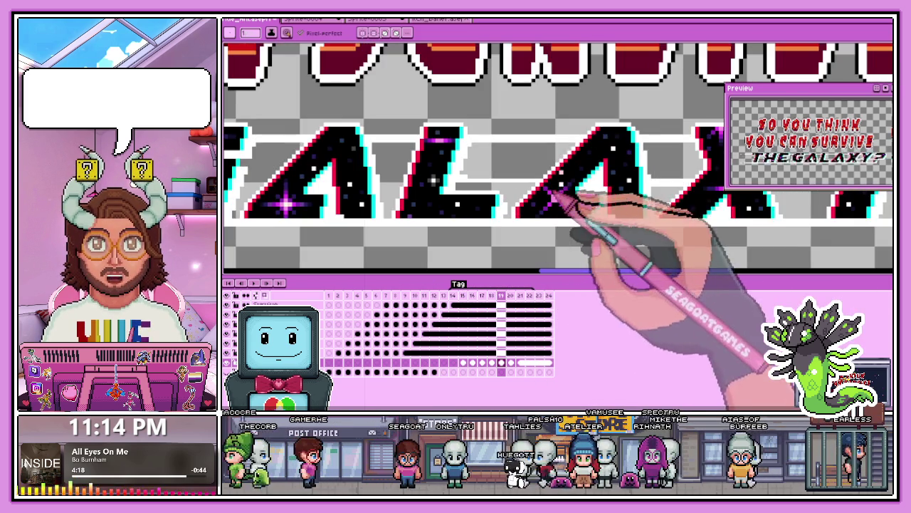
scroll(627, 202, "up", 2)
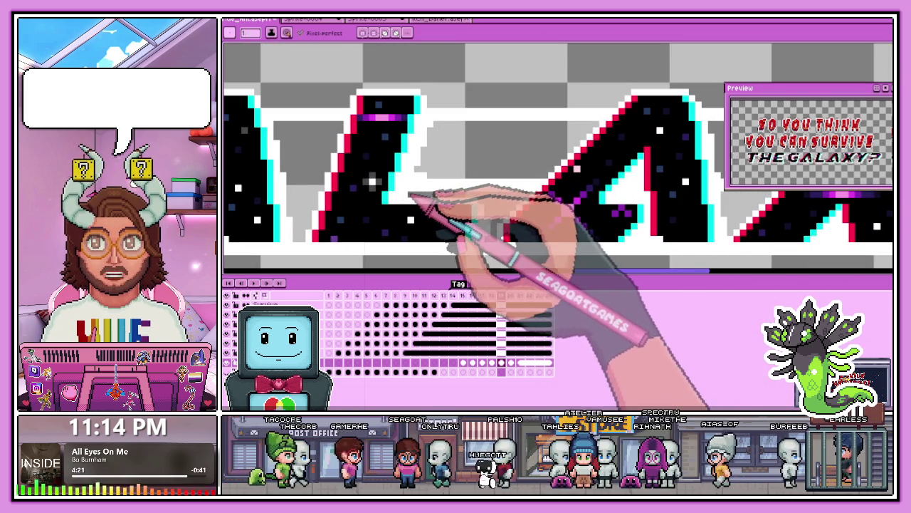
scroll(519, 173, "down", 3)
scroll(437, 204, "up", 1)
scroll(385, 171, "up", 1)
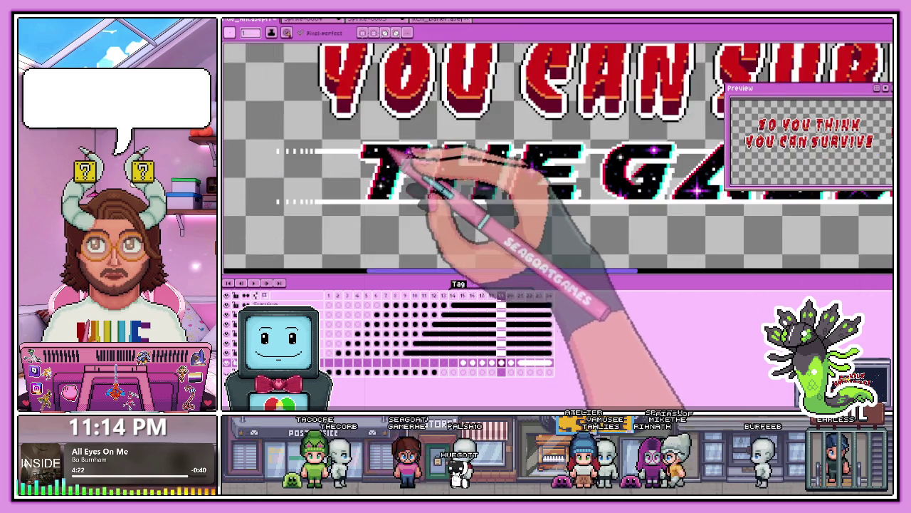
scroll(413, 163, "up", 1)
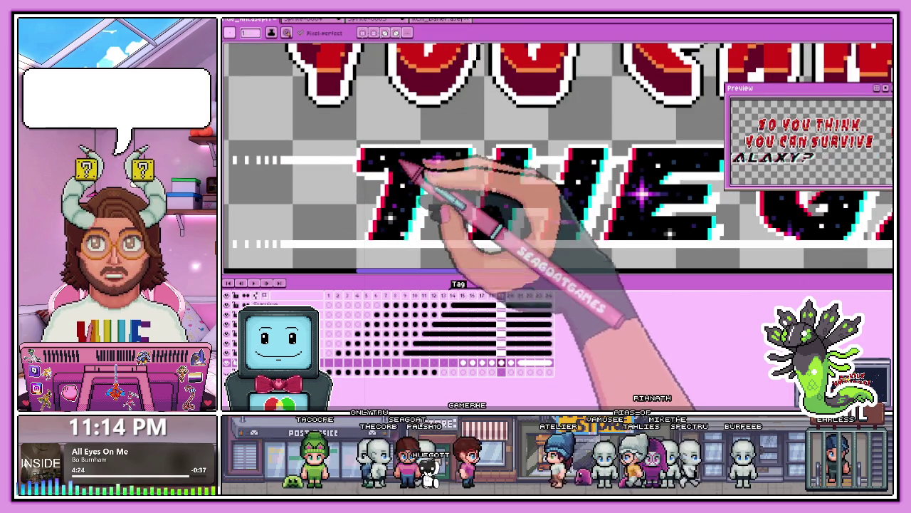
scroll(376, 149, "up", 2)
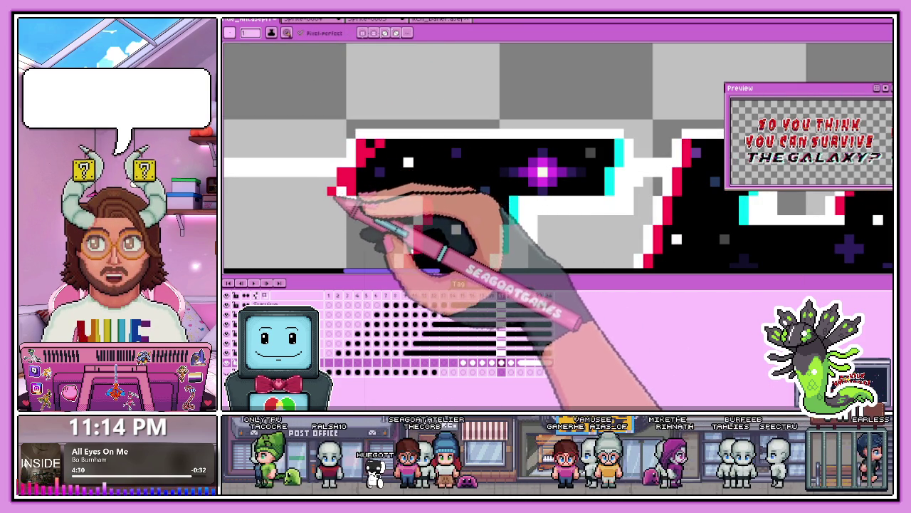
scroll(377, 164, "down", 2)
scroll(383, 139, "down", 1)
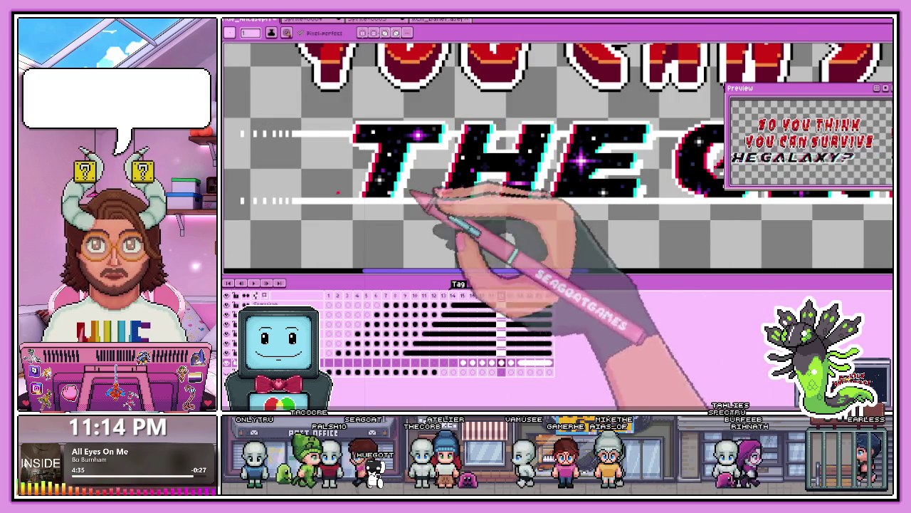
scroll(434, 203, "down", 1)
scroll(602, 215, "down", 1)
scroll(593, 216, "up", 2)
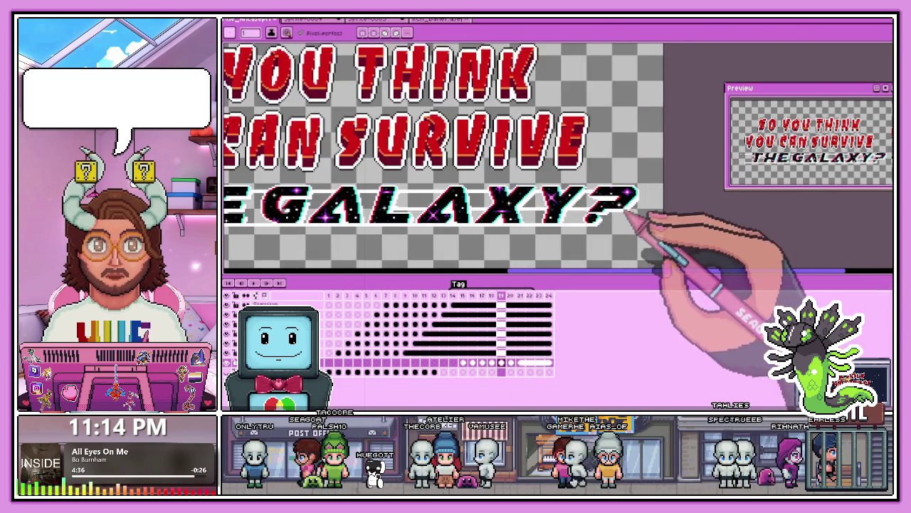
scroll(627, 242, "up", 1)
scroll(610, 248, "up", 1)
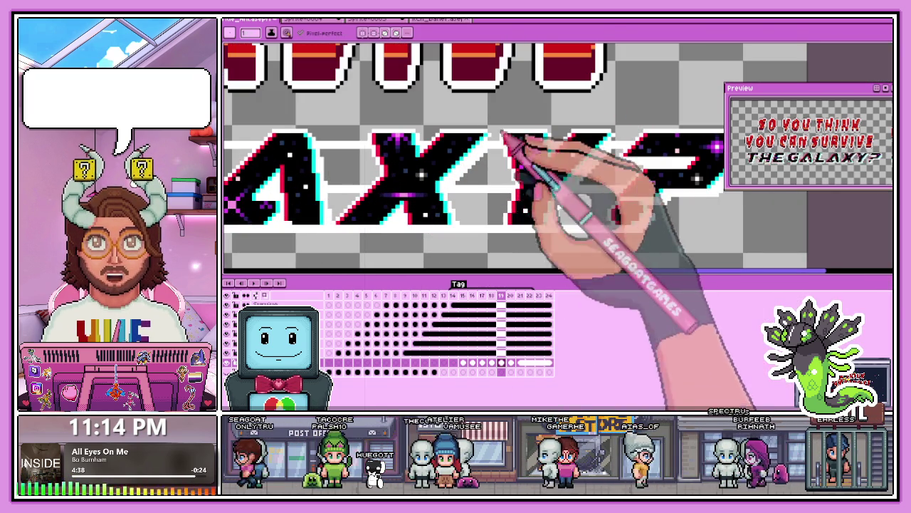
scroll(499, 196, "down", 1)
scroll(570, 214, "down", 1)
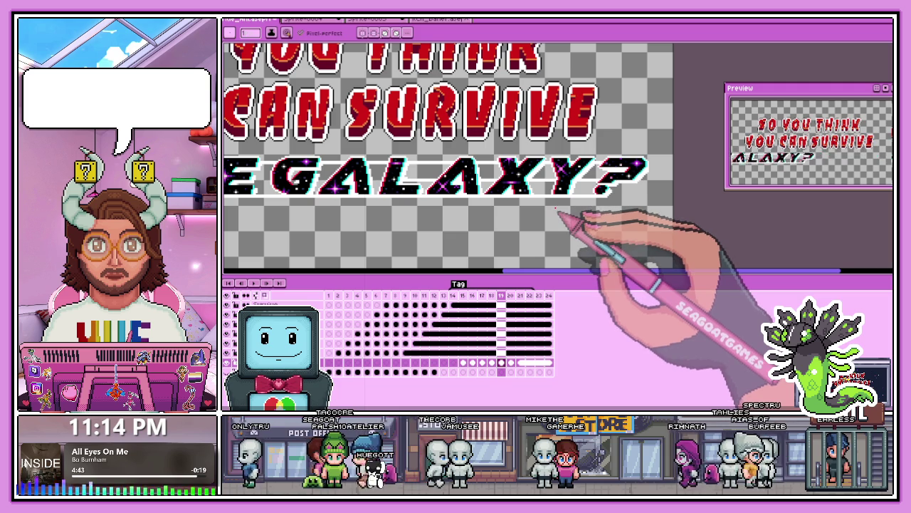
scroll(558, 211, "down", 2)
scroll(604, 194, "up", 2)
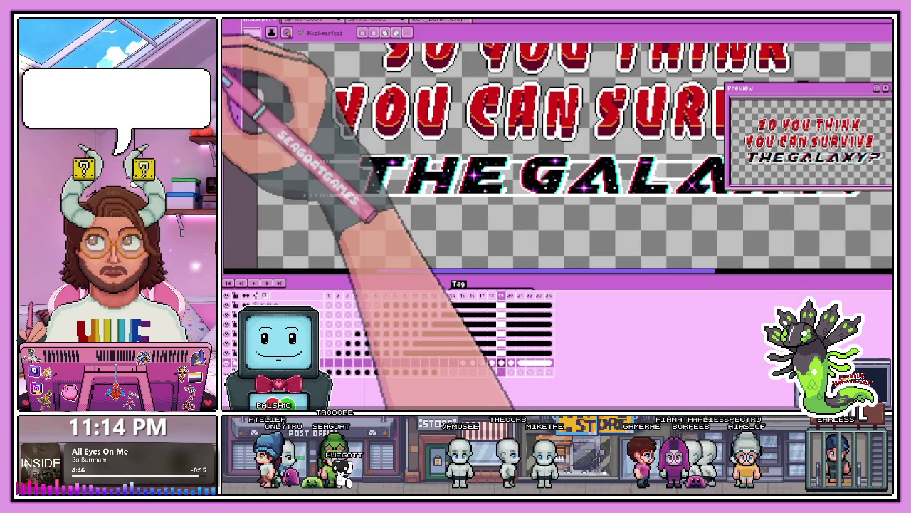
Step: Zoom into the GALAXY letters and paint the stray grey pixels beside the outline white
key("alt+f")
key("b")
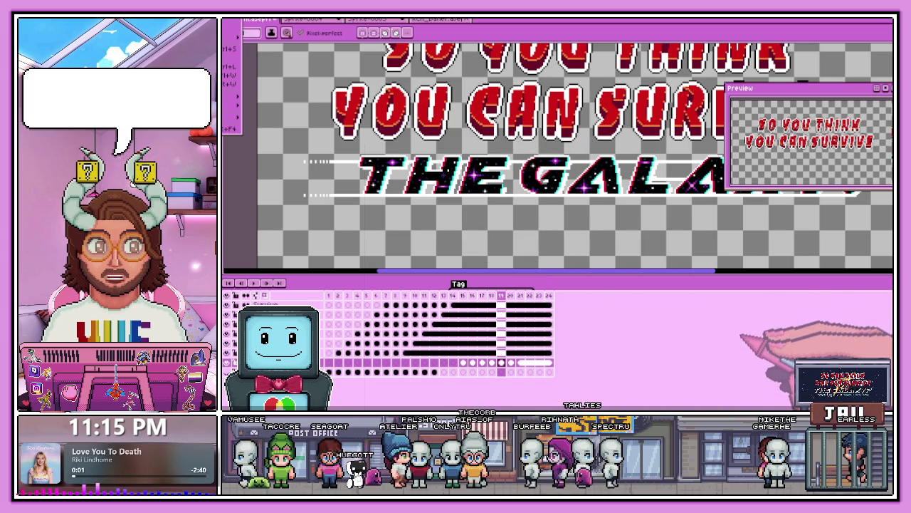
key("1")
key("2")
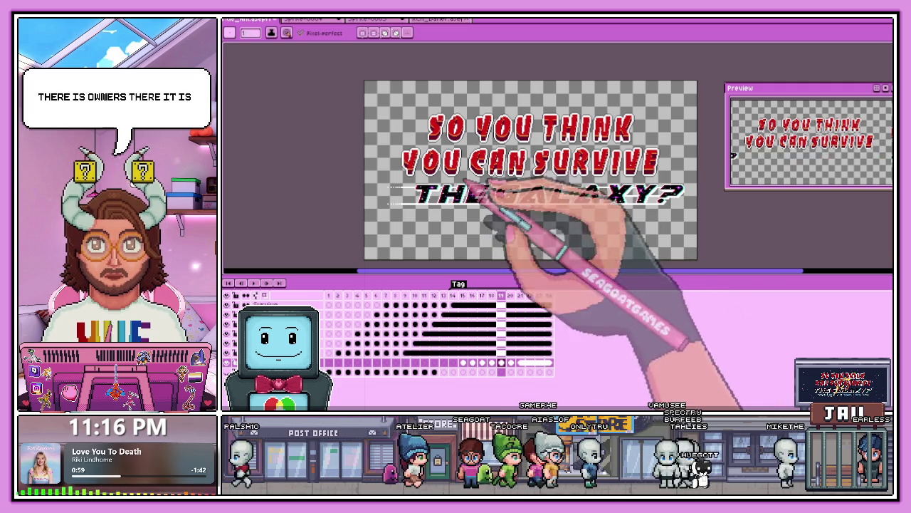
scroll(590, 201, "up", 1)
scroll(610, 150, "up", 2)
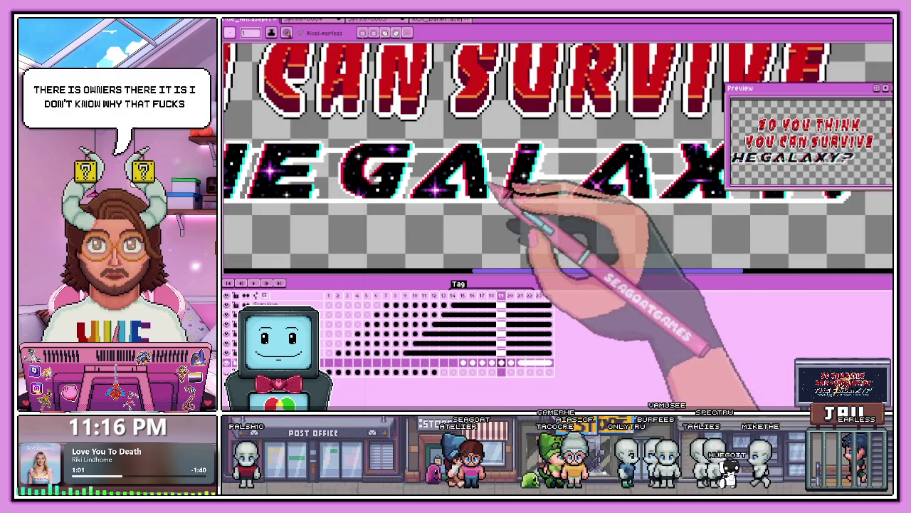
scroll(548, 192, "up", 2)
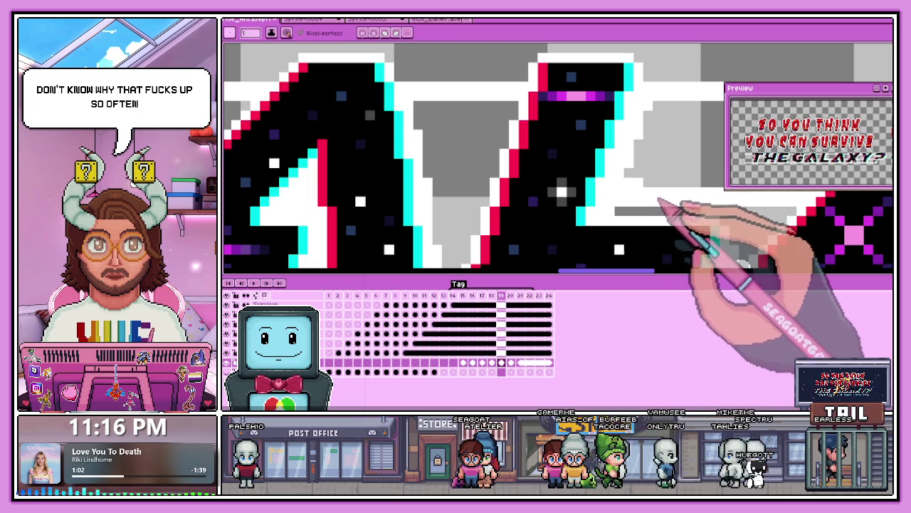
scroll(504, 205, "up", 1)
left_click_drag(504, 205, 458, 204)
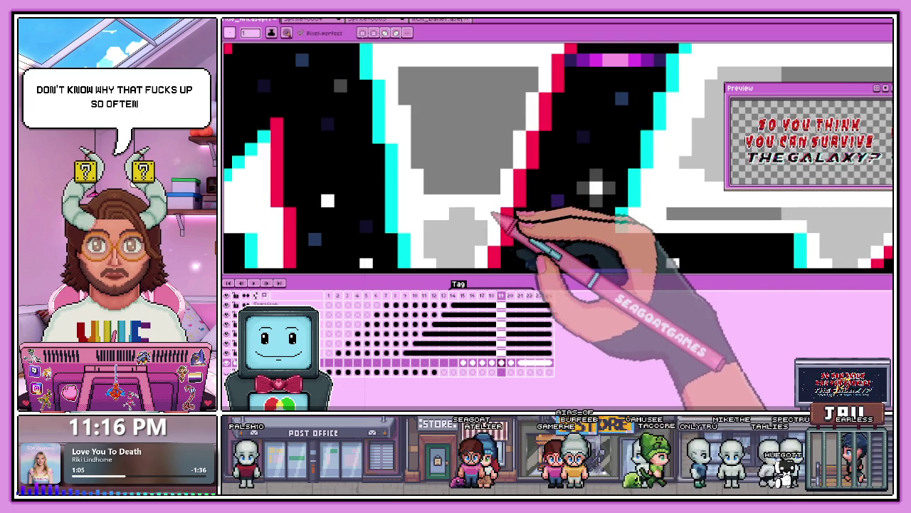
scroll(527, 200, "down", 3)
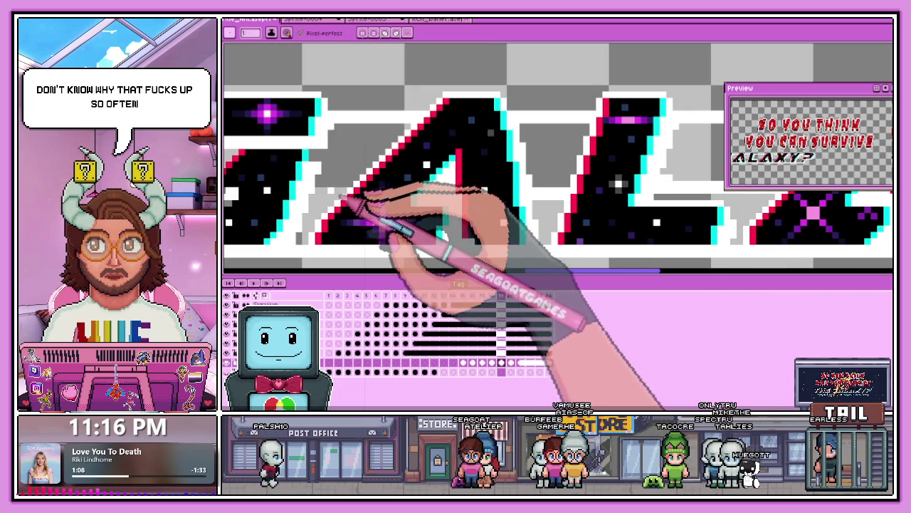
scroll(353, 204, "down", 1)
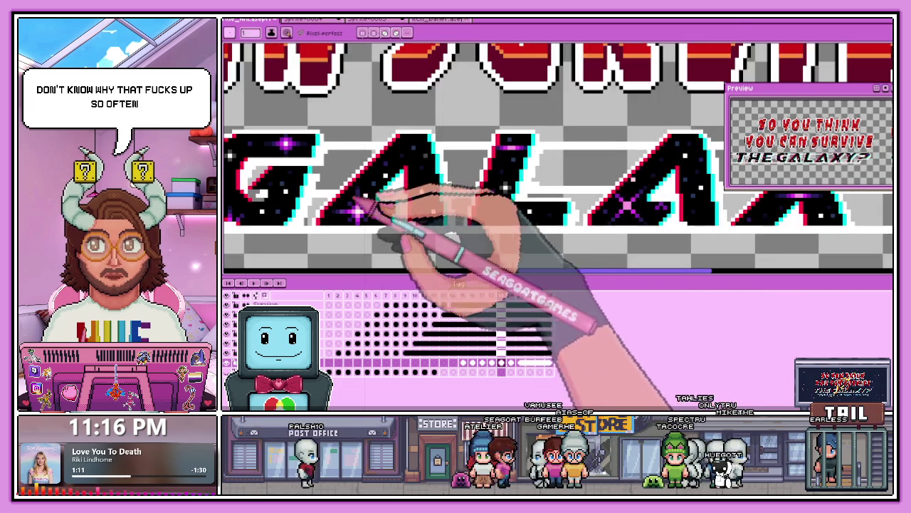
scroll(427, 205, "down", 1)
scroll(485, 207, "up", 1)
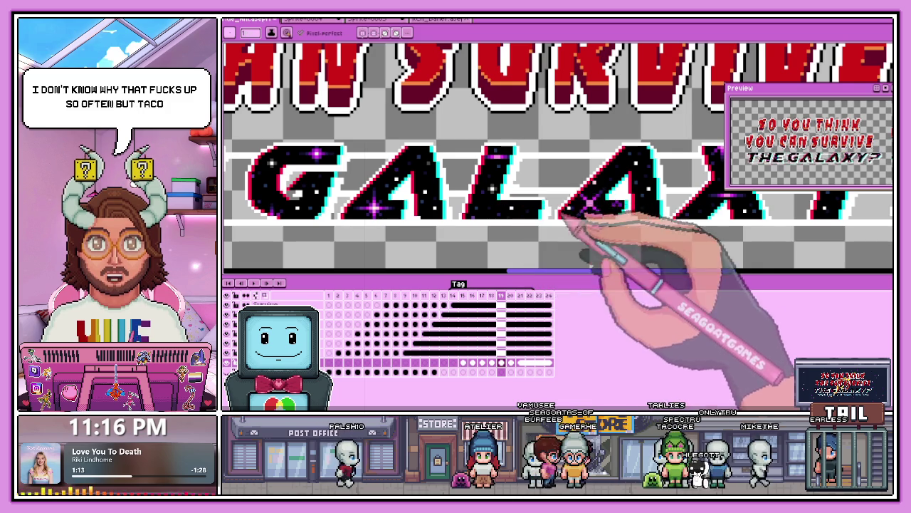
scroll(498, 203, "up", 1)
scroll(527, 200, "up", 1)
scroll(536, 182, "up", 1)
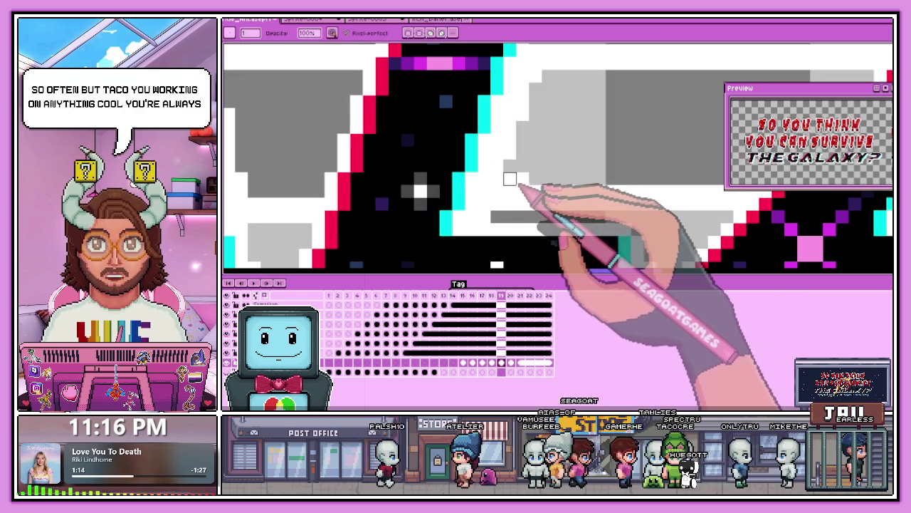
scroll(539, 200, "down", 3)
scroll(527, 205, "up", 2)
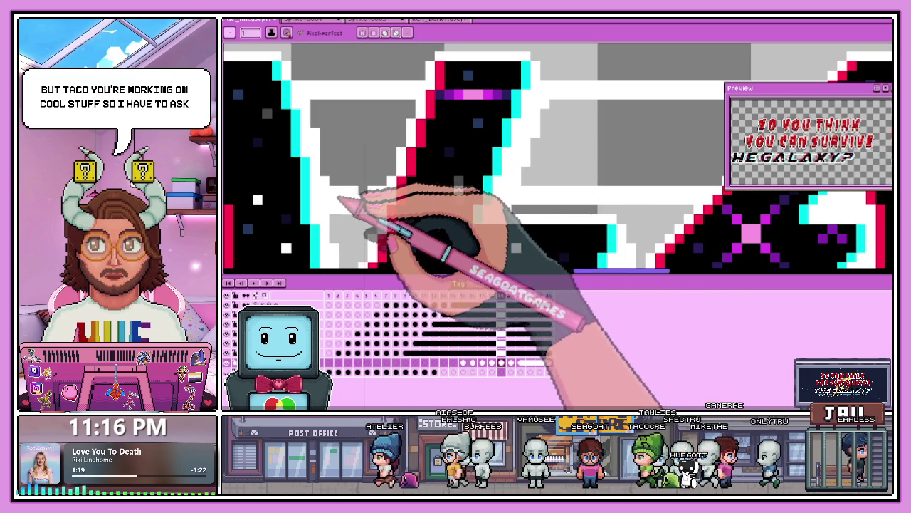
scroll(367, 210, "down", 3)
scroll(384, 213, "down", 1)
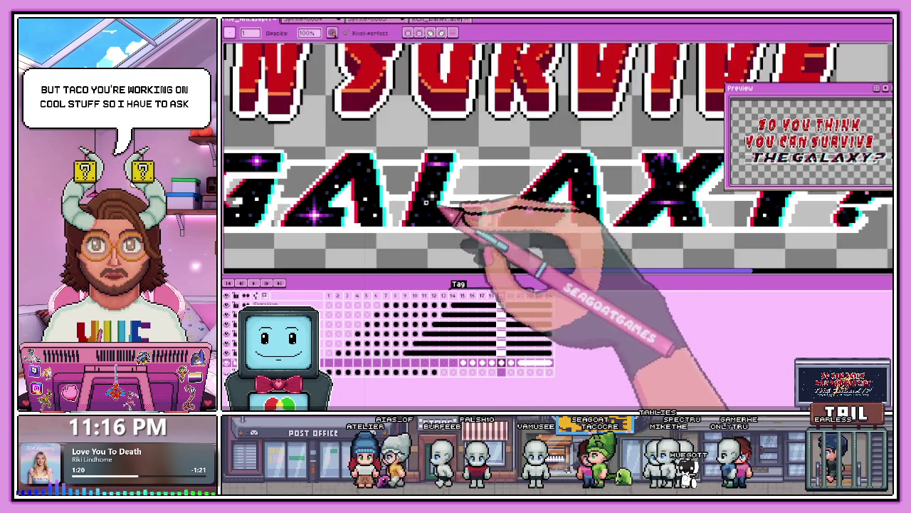
scroll(376, 211, "up", 4)
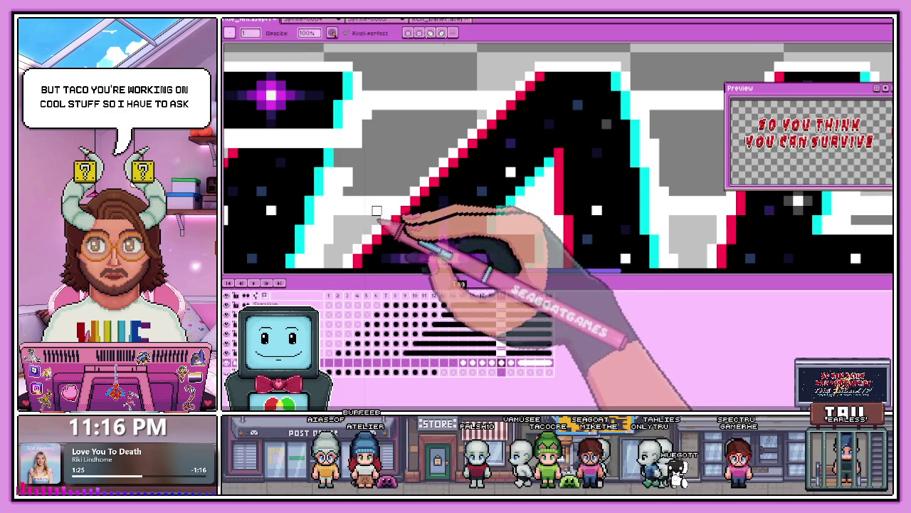
scroll(381, 206, "down", 4)
scroll(371, 208, "up", 1)
scroll(399, 206, "up", 1)
scroll(434, 201, "up", 1)
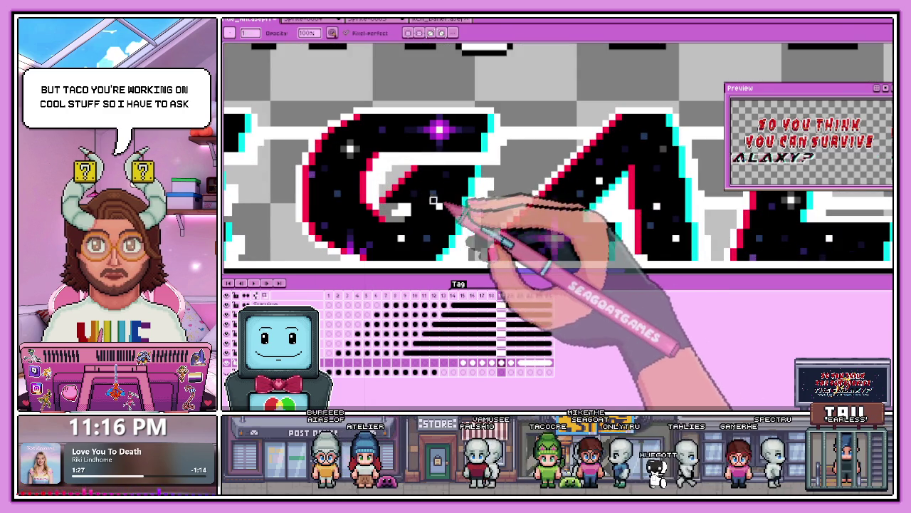
scroll(397, 210, "up", 1)
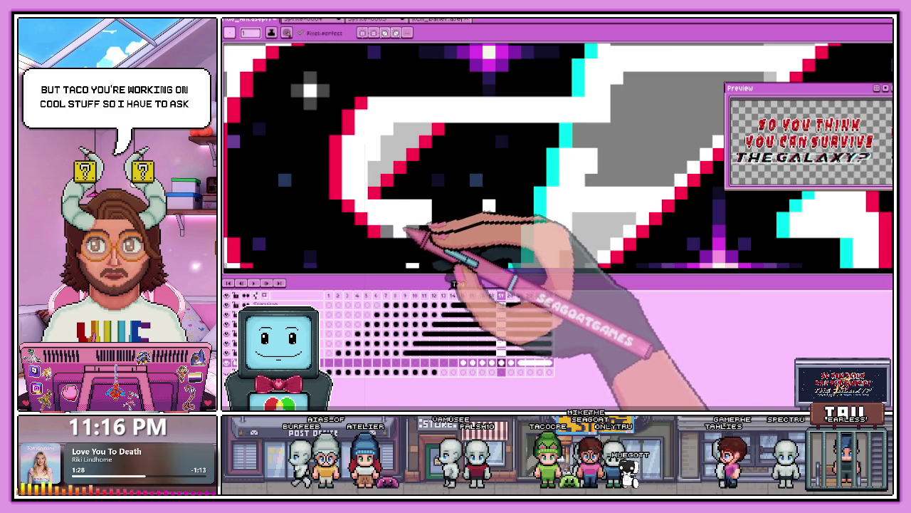
scroll(413, 233, "down", 3)
scroll(527, 199, "up", 1)
scroll(513, 207, "down", 1)
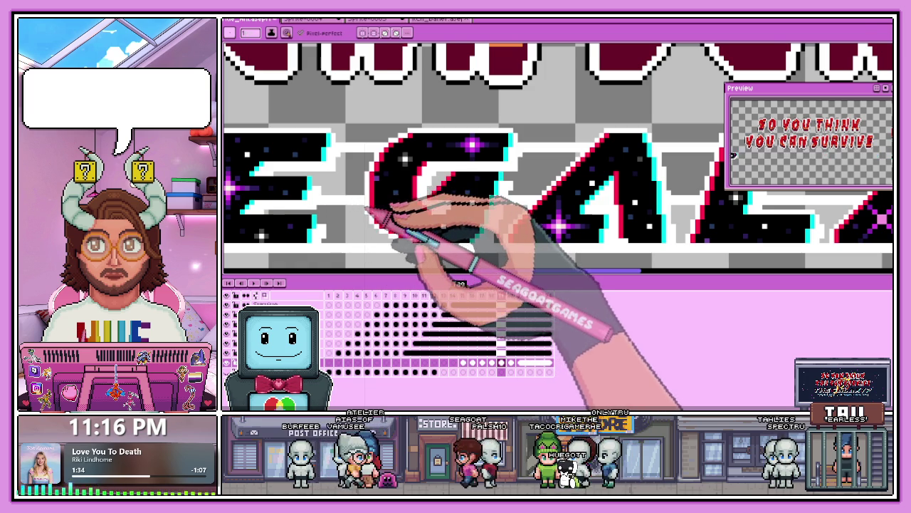
scroll(413, 213, "down", 1)
scroll(449, 235, "down", 1)
scroll(434, 228, "up", 1)
scroll(424, 213, "up", 3)
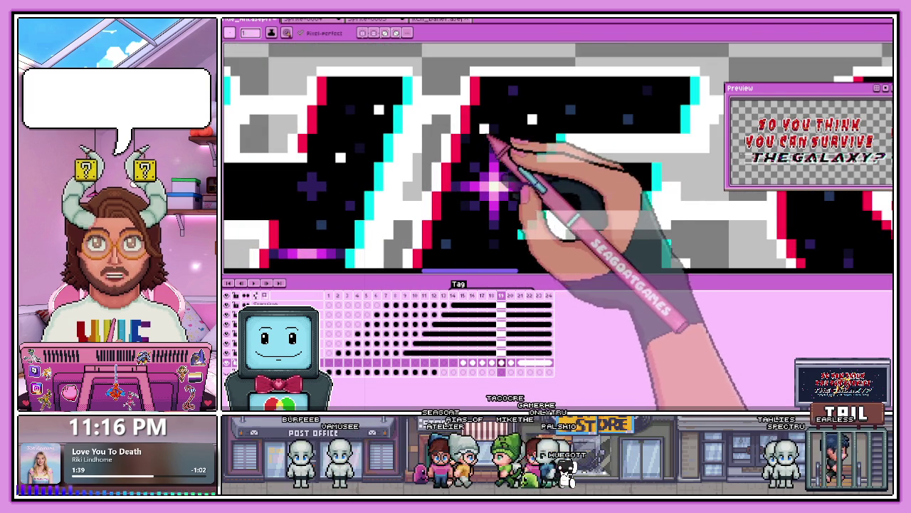
scroll(533, 153, "down", 2)
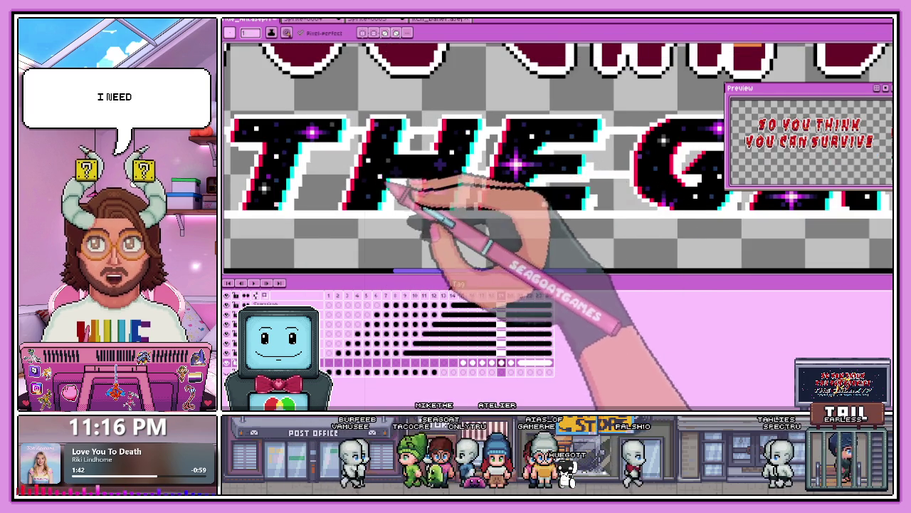
Step: Zoom in and out around the word 'THE' to frame the area for the speed lines
scroll(378, 187, "up", 2)
scroll(348, 178, "down", 2)
scroll(291, 184, "up", 2)
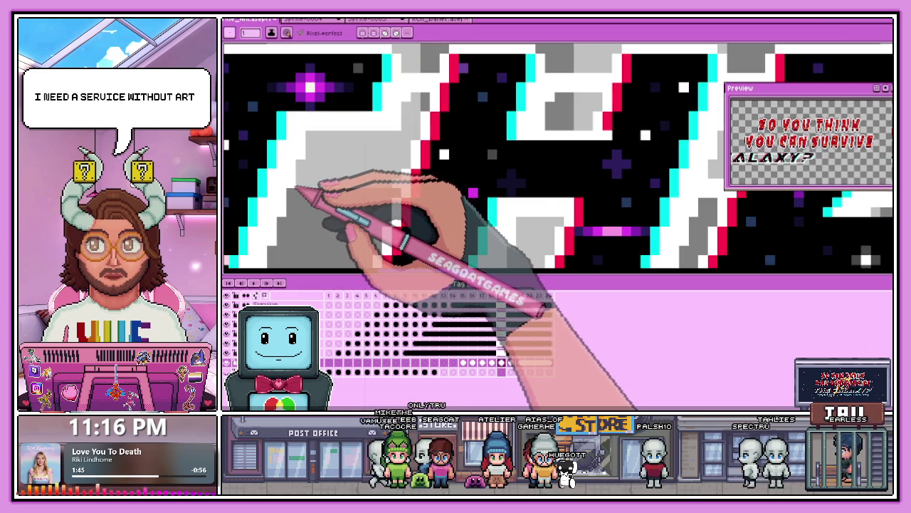
scroll(399, 198, "down", 2)
scroll(320, 201, "down", 1)
scroll(320, 201, "up", 1)
scroll(328, 200, "down", 1)
scroll(335, 196, "up", 1)
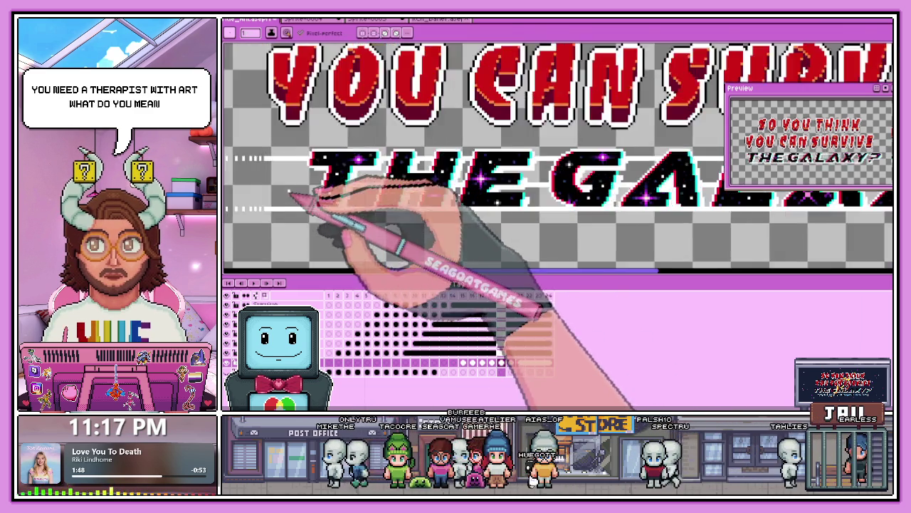
scroll(349, 191, "up", 2)
scroll(334, 213, "down", 2)
scroll(328, 213, "up", 2)
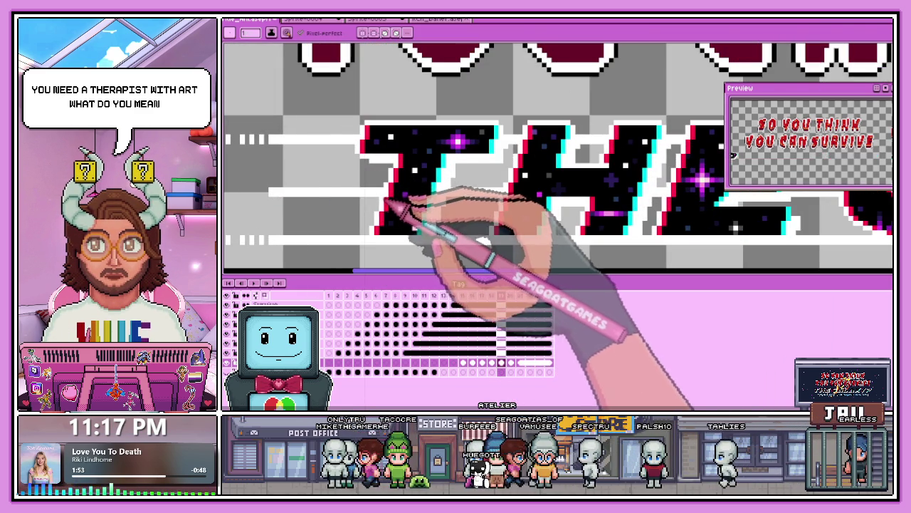
scroll(288, 194, "up", 1)
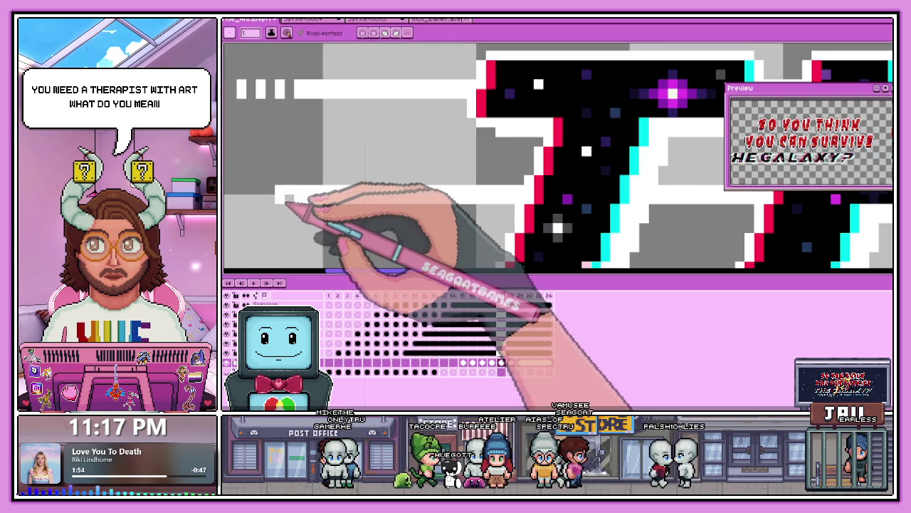
scroll(288, 200, "down", 3)
scroll(296, 176, "up", 2)
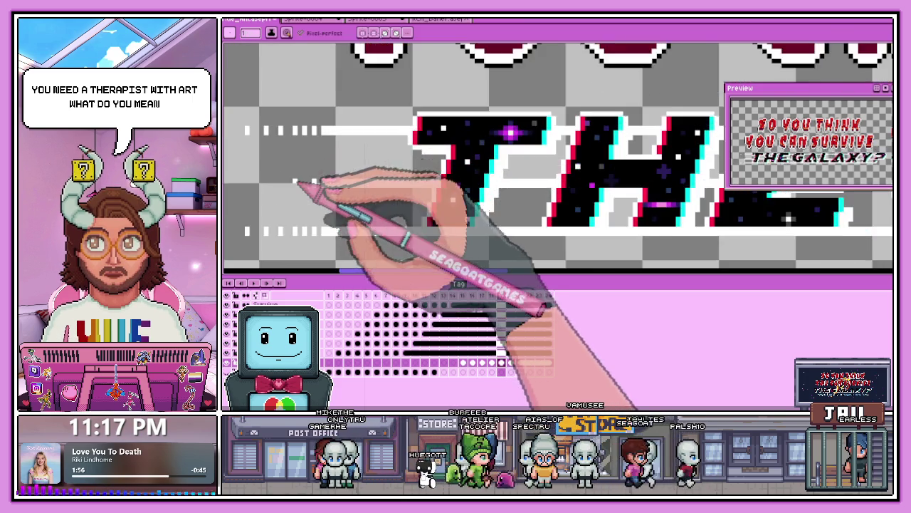
scroll(294, 176, "up", 1)
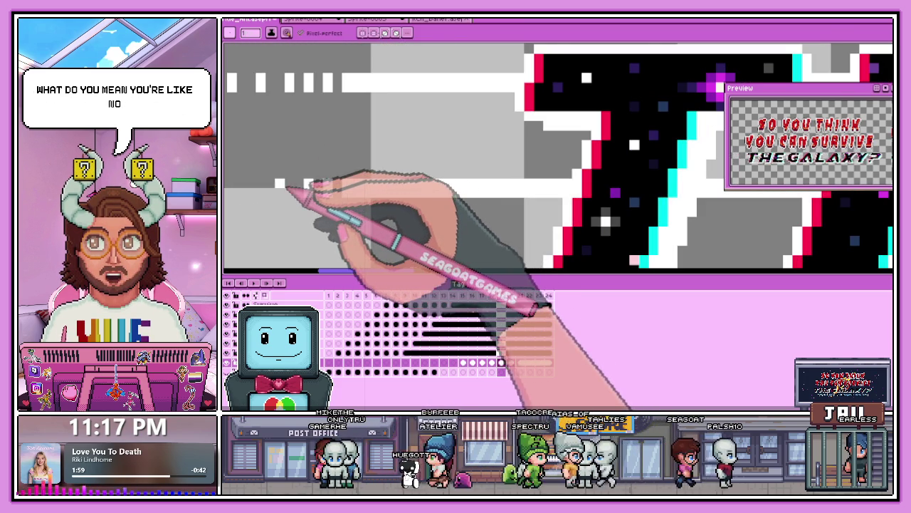
scroll(303, 196, "down", 2)
scroll(288, 197, "up", 2)
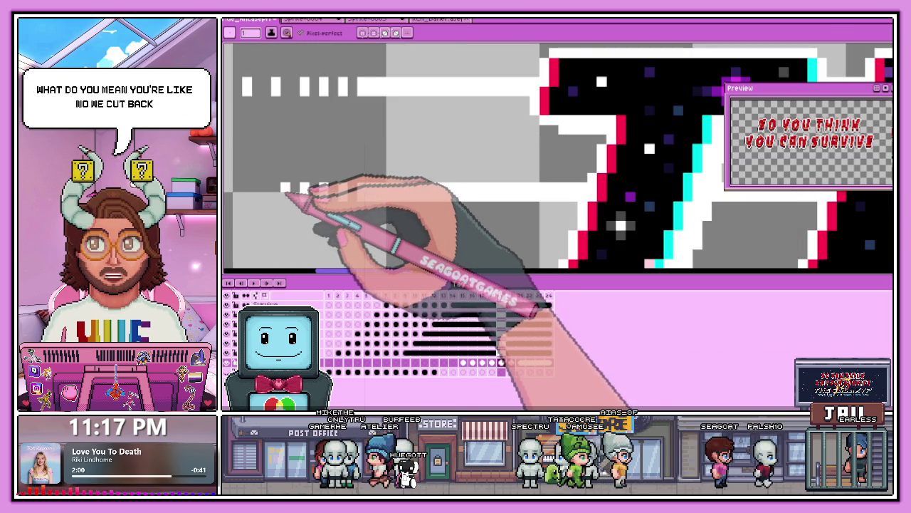
scroll(277, 203, "down", 2)
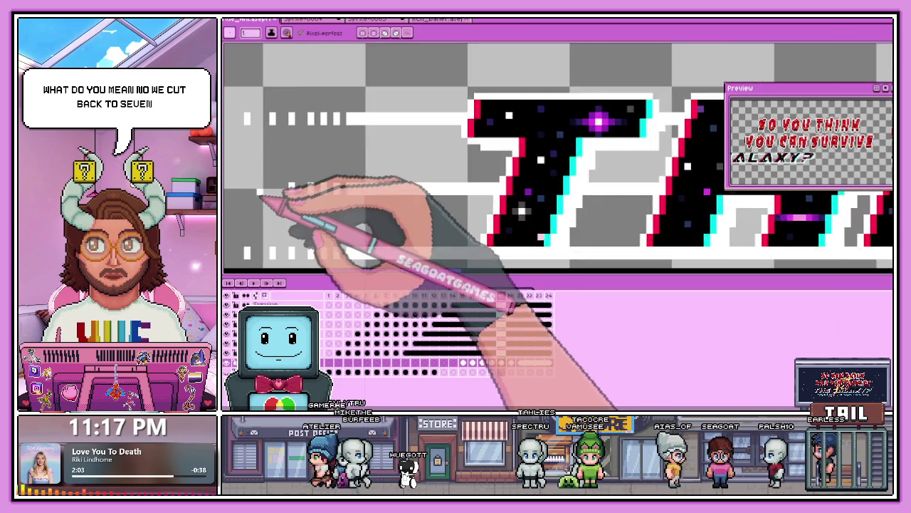
scroll(264, 179, "up", 2)
scroll(294, 187, "down", 2)
scroll(305, 187, "up", 1)
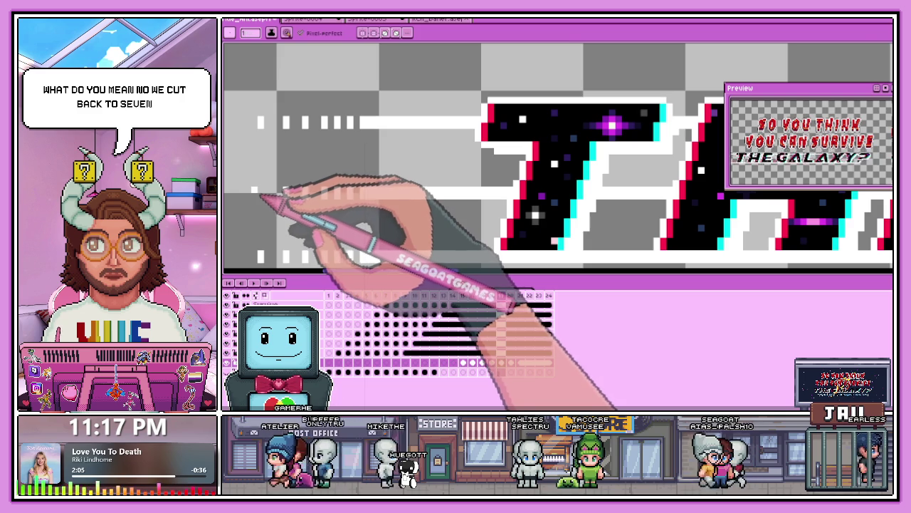
scroll(274, 217, "down", 2)
scroll(285, 238, "up", 1)
scroll(282, 239, "up", 2)
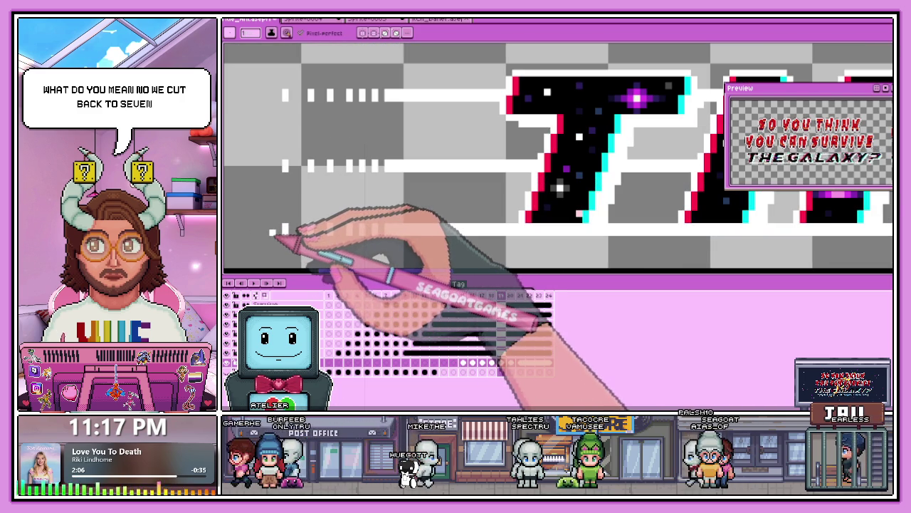
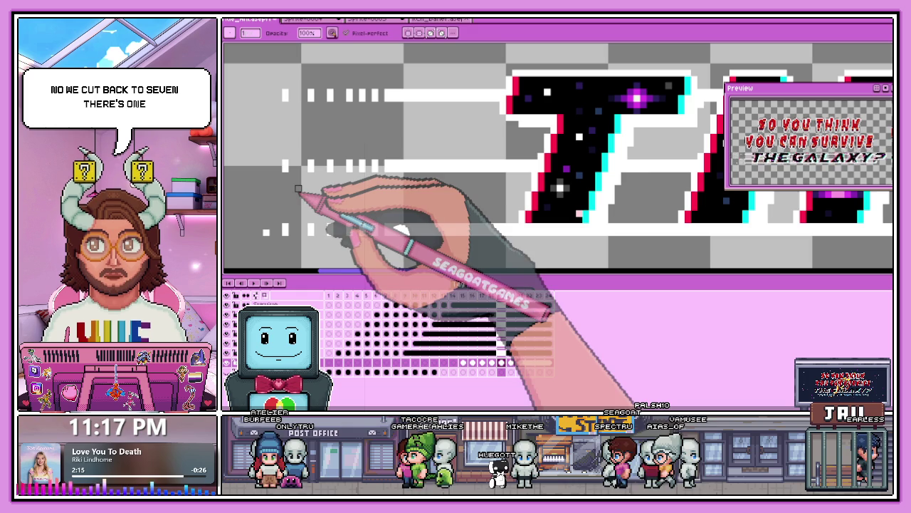
Step: Zoom in and out around THE on frame 18 to inspect the white speed-dash marks
scroll(299, 213, "down", 3)
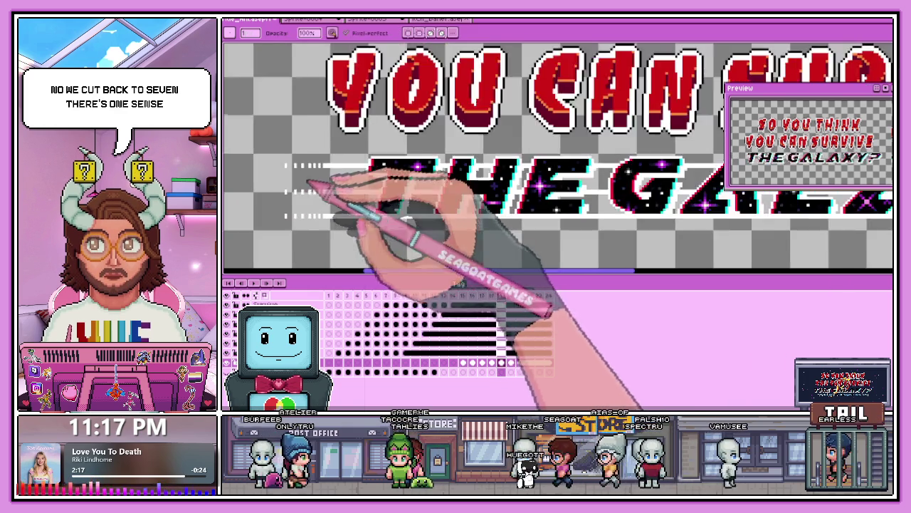
scroll(370, 214, "down", 2)
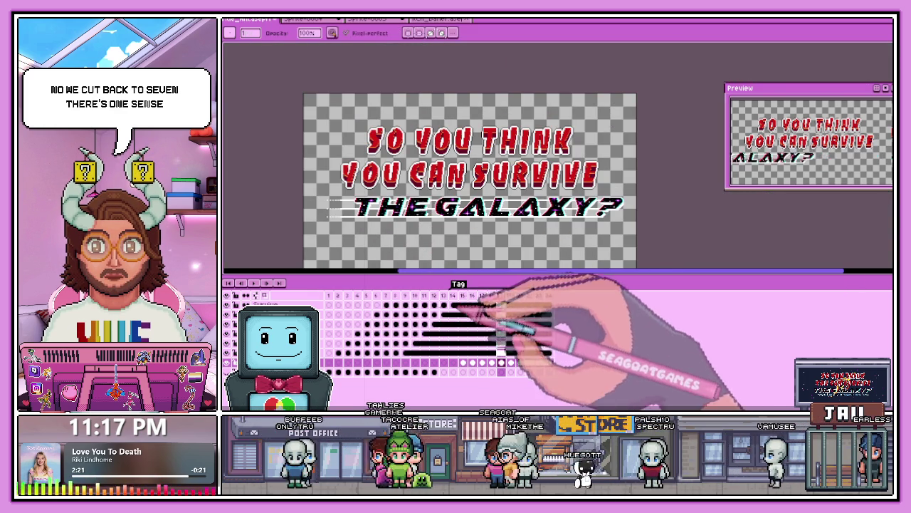
scroll(315, 213, "up", 2)
scroll(546, 240, "down", 3)
scroll(570, 244, "up", 3)
scroll(560, 214, "up", 2)
scroll(562, 193, "up", 2)
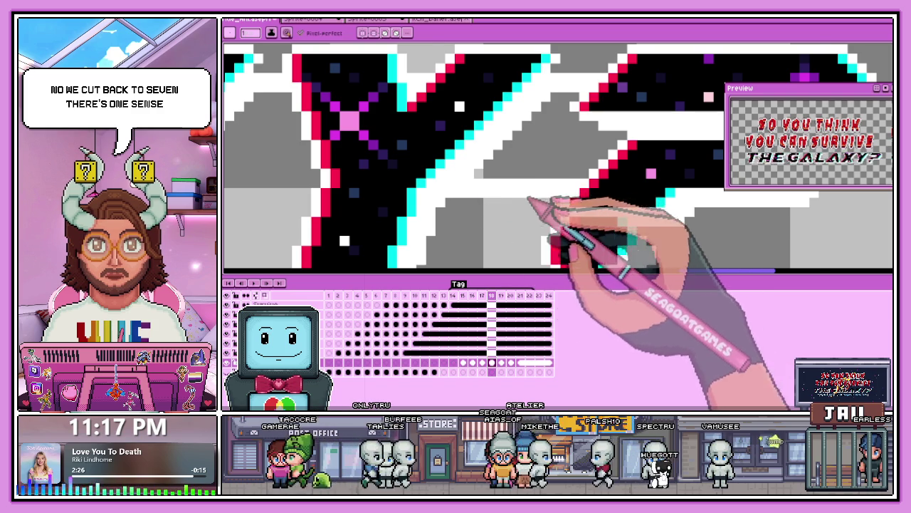
scroll(533, 193, "down", 2)
scroll(427, 204, "up", 1)
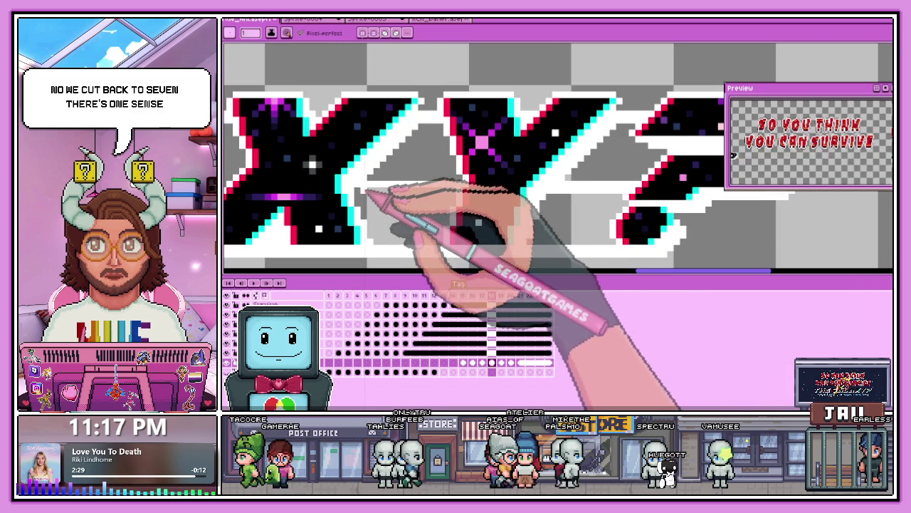
scroll(427, 199, "down", 1)
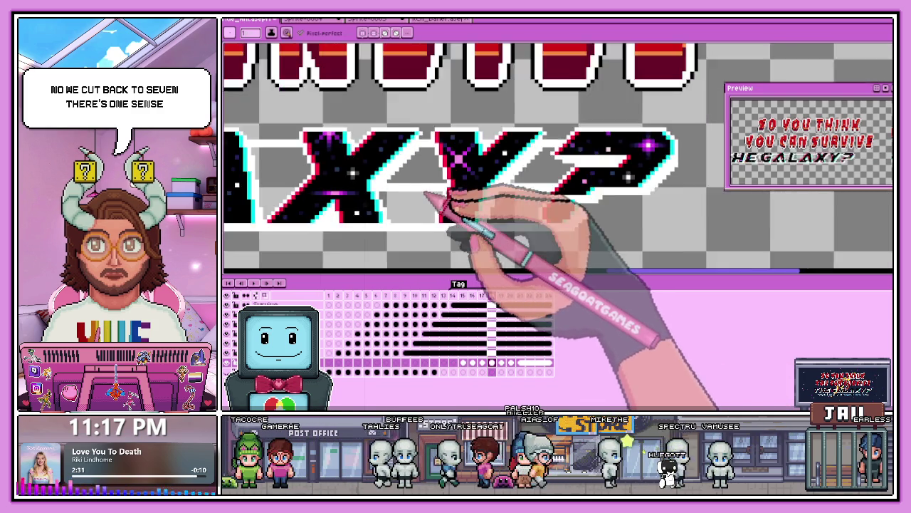
scroll(326, 204, "up", 1)
scroll(321, 204, "up", 1)
scroll(317, 192, "up", 1)
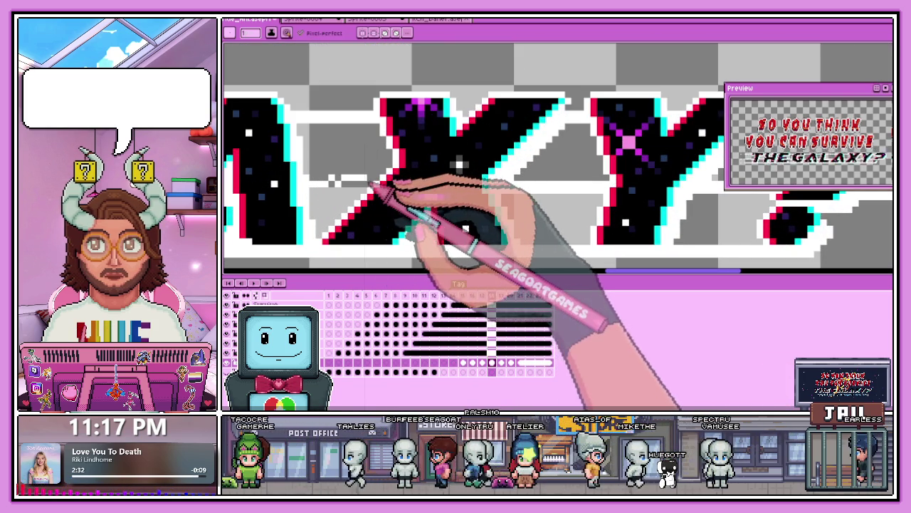
scroll(371, 191, "down", 1)
scroll(349, 195, "up", 2)
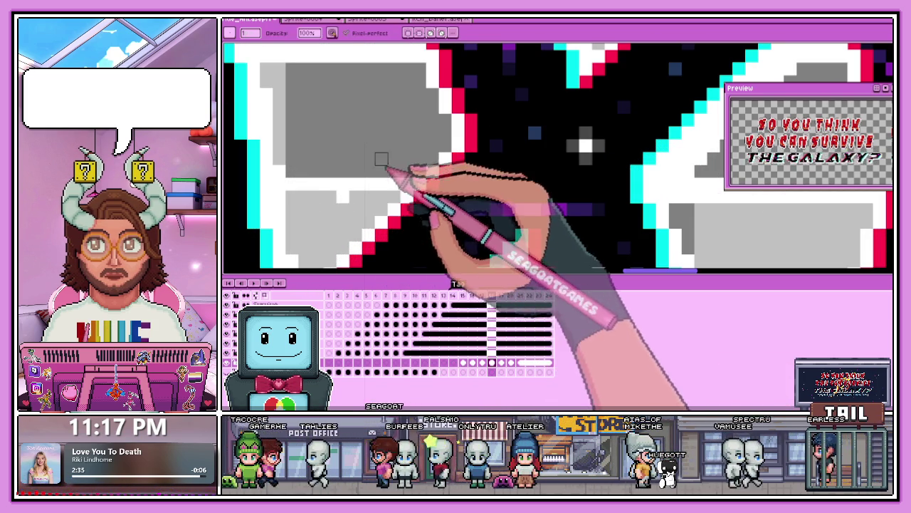
scroll(299, 205, "down", 2)
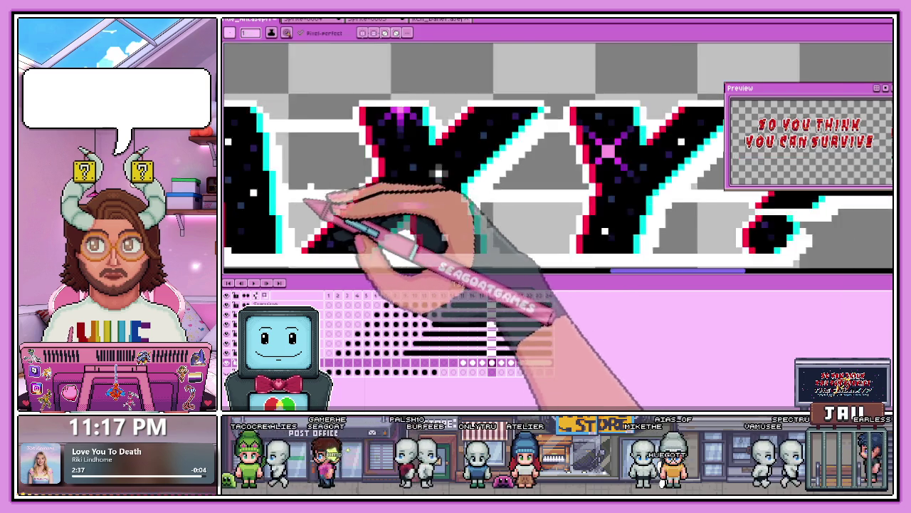
scroll(340, 206, "down", 1)
scroll(285, 193, "down", 2)
scroll(249, 178, "up", 2)
scroll(385, 159, "up", 1)
scroll(520, 171, "down", 1)
scroll(524, 192, "up", 2)
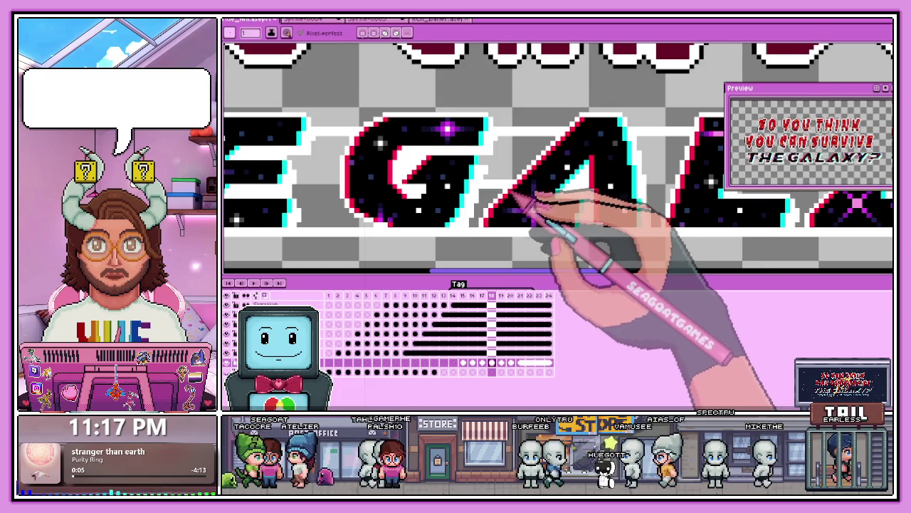
scroll(525, 204, "down", 1)
scroll(591, 203, "up", 1)
scroll(641, 199, "up", 1)
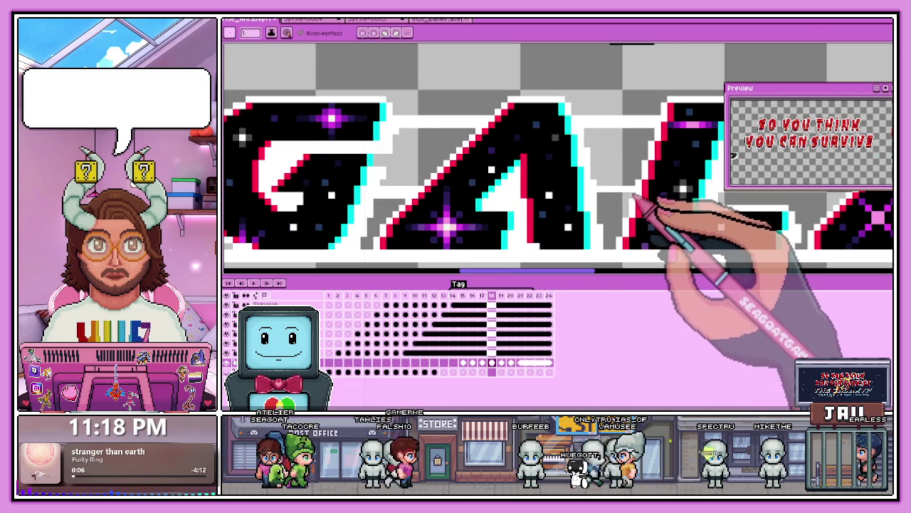
scroll(531, 181, "down", 1)
scroll(534, 182, "up", 2)
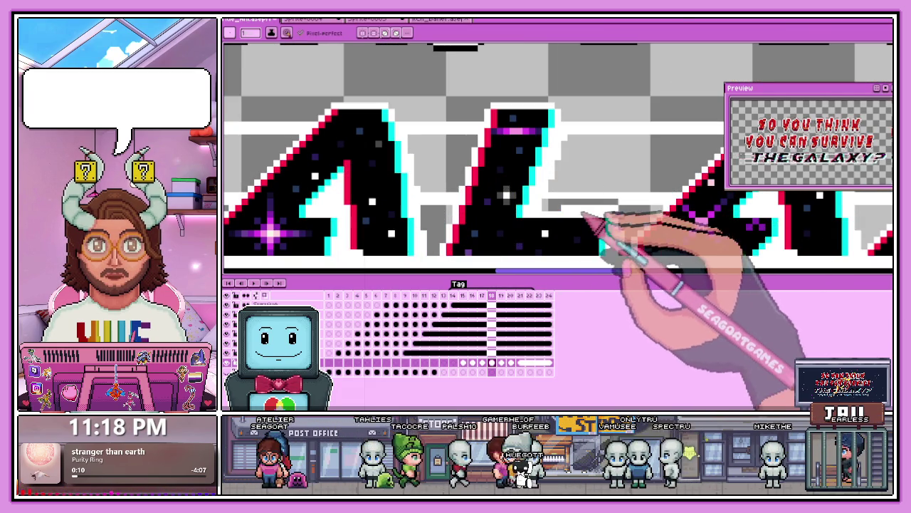
scroll(498, 178, "down", 1)
scroll(498, 178, "down", 2)
scroll(452, 206, "up", 1)
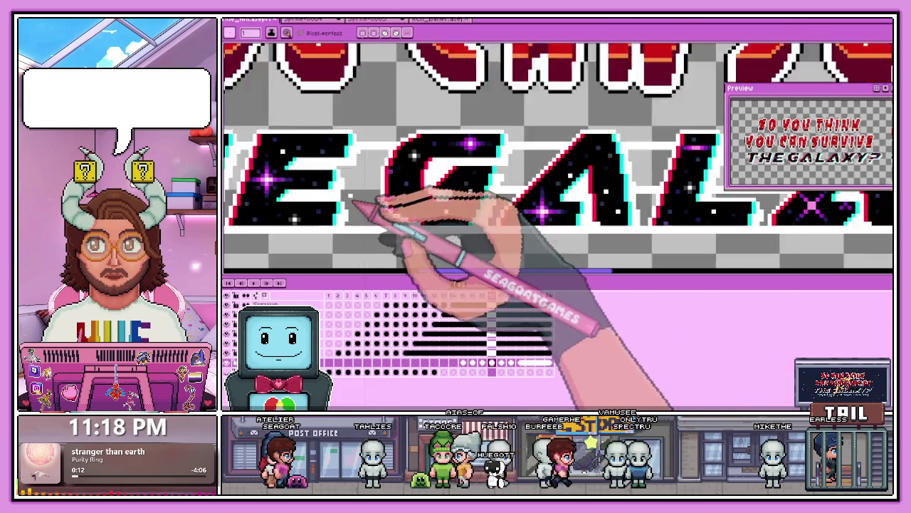
scroll(452, 206, "up", 2)
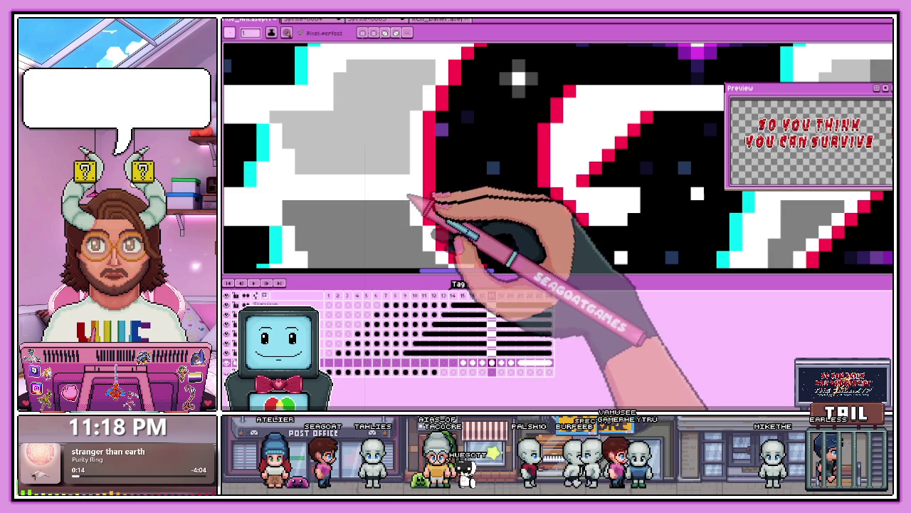
scroll(470, 196, "down", 1)
scroll(378, 193, "down", 1)
scroll(334, 196, "up", 3)
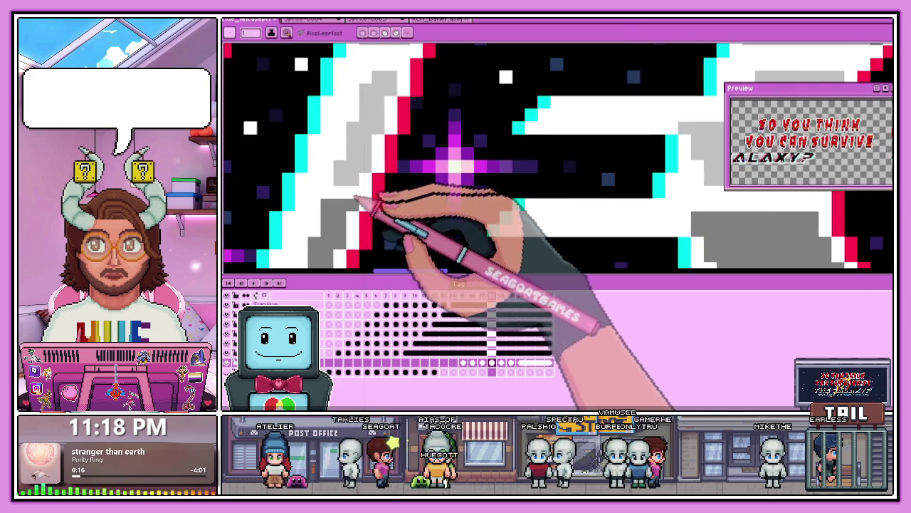
scroll(353, 210, "down", 2)
scroll(354, 209, "up", 1)
scroll(356, 208, "up", 2)
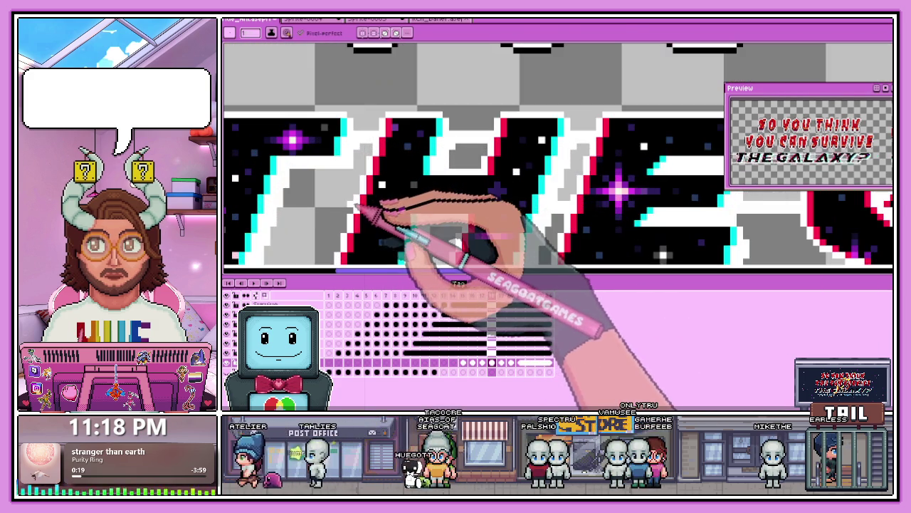
scroll(351, 210, "down", 1)
scroll(349, 212, "up", 1)
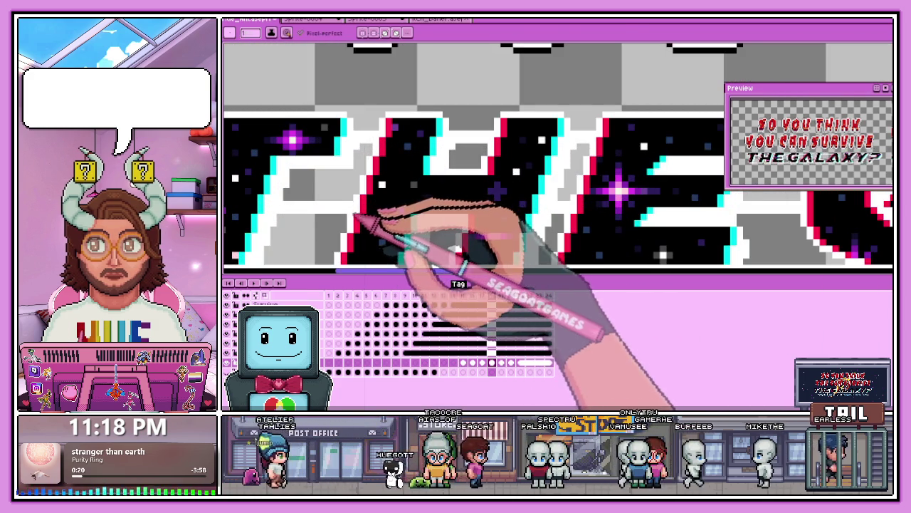
scroll(363, 210, "down", 2)
scroll(366, 193, "up", 1)
scroll(335, 163, "up", 1)
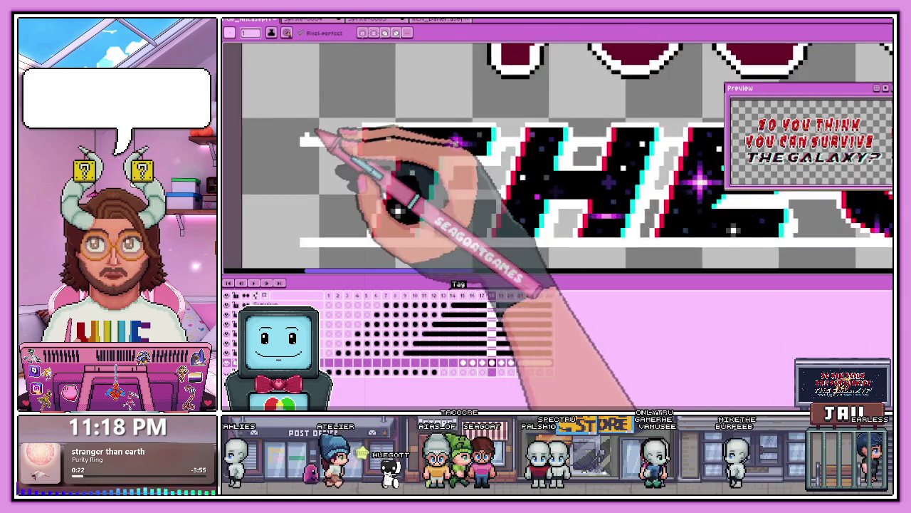
scroll(310, 138, "up", 2)
scroll(346, 156, "down", 2)
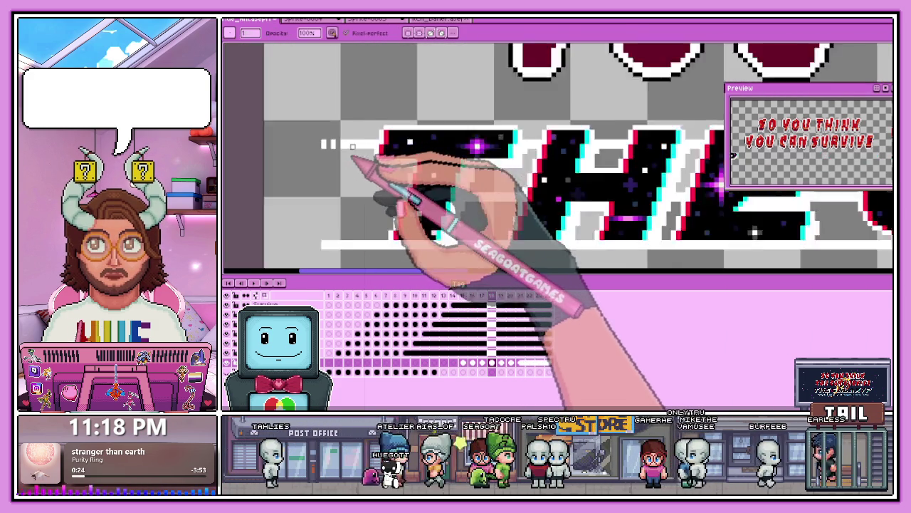
scroll(315, 144, "up", 2)
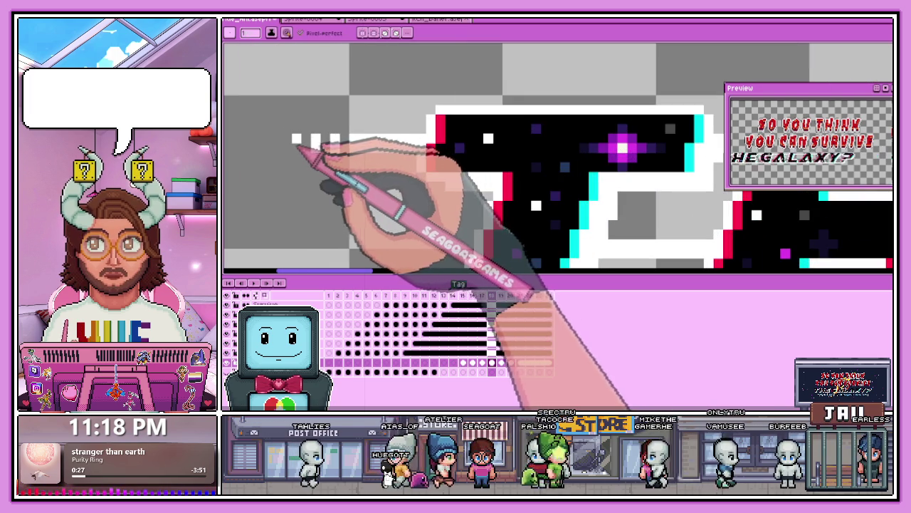
scroll(271, 140, "down", 2)
scroll(361, 181, "up", 1)
scroll(315, 167, "up", 1)
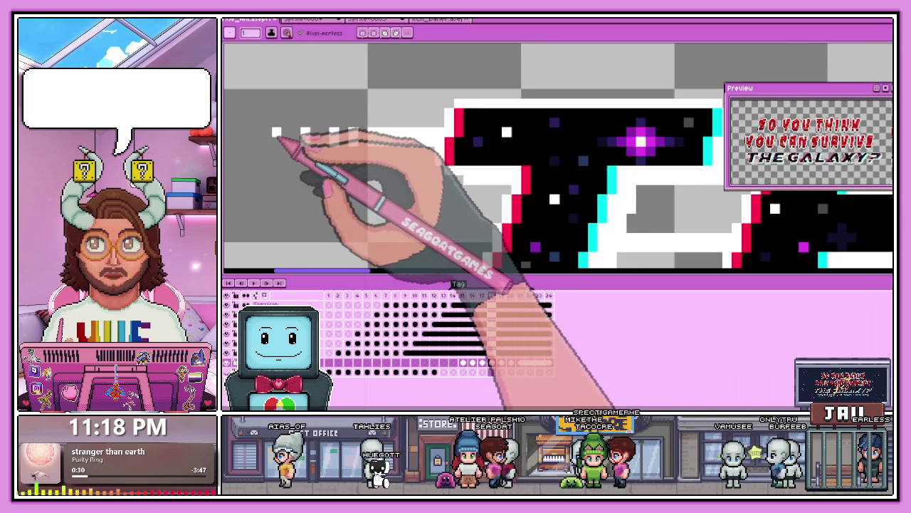
scroll(292, 143, "down", 2)
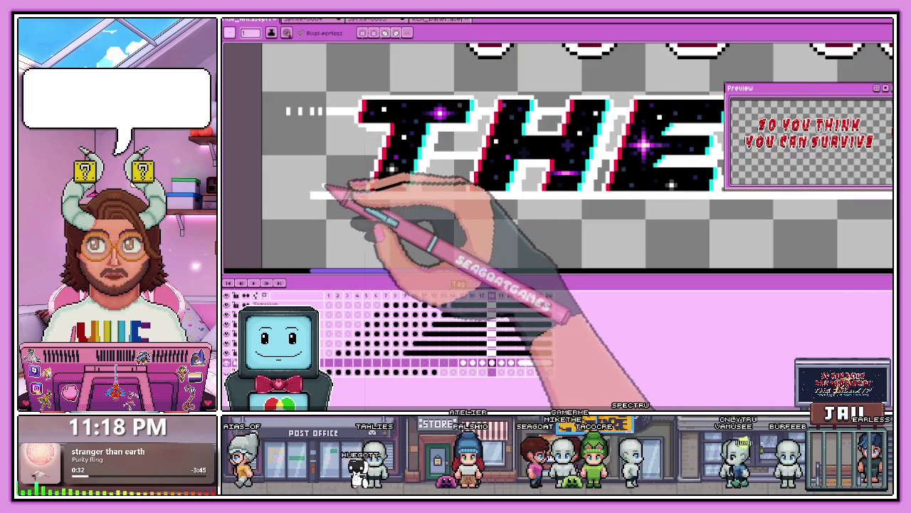
scroll(322, 184, "up", 1)
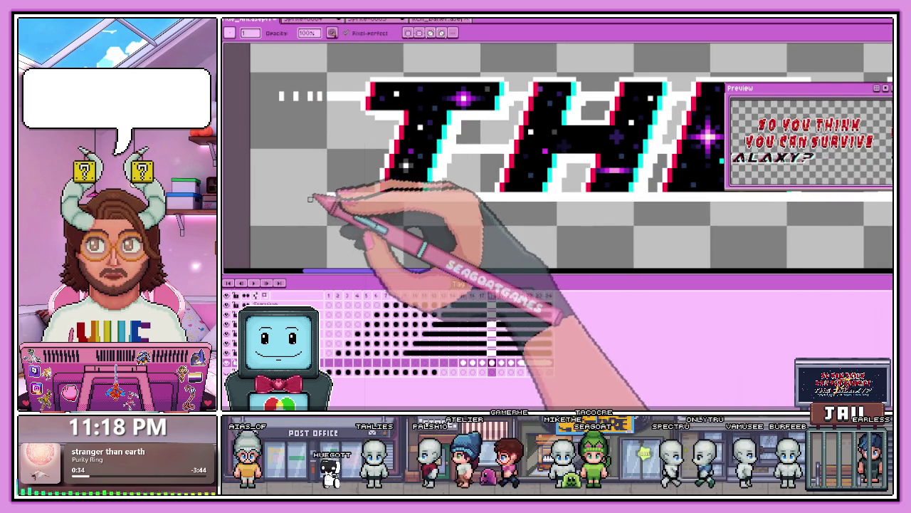
scroll(363, 162, "up", 1)
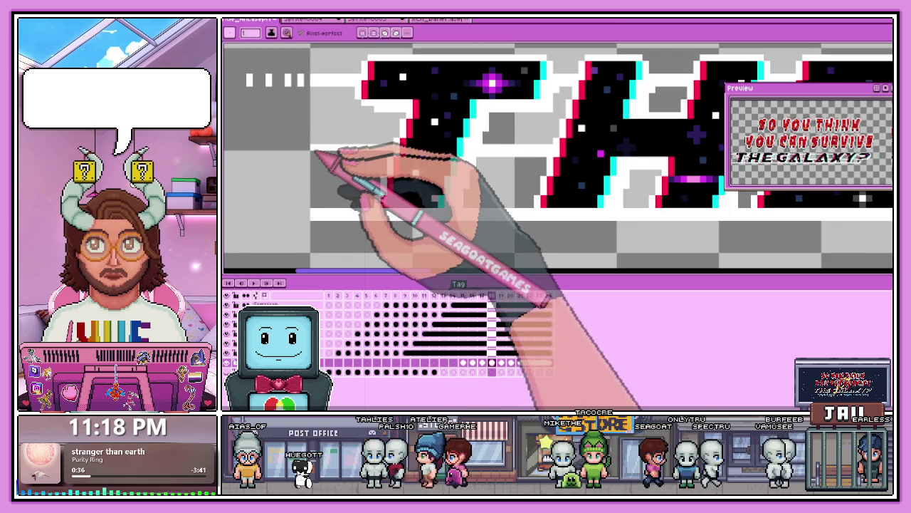
scroll(374, 161, "down", 1)
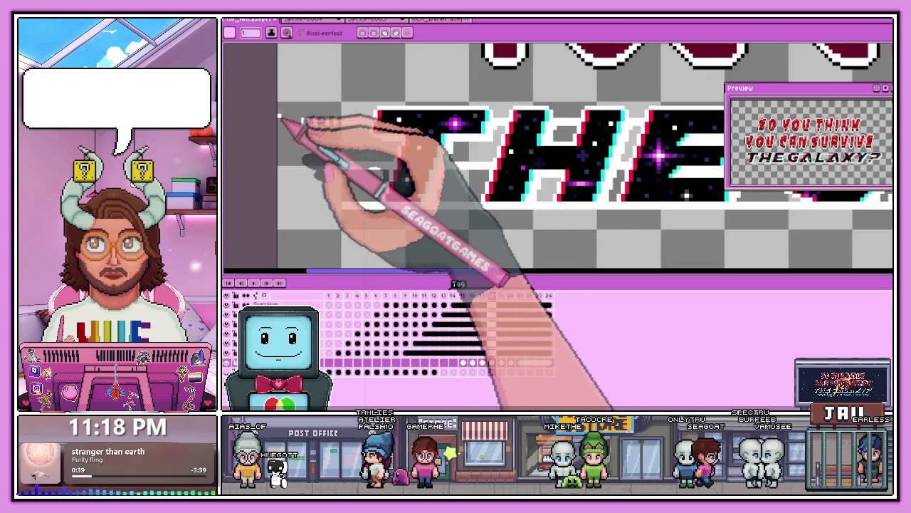
key("m")
mouse_move(294, 108)
left_mouse_down()
mouse_move(349, 134)
mouse_move(349, 193)
mouse_move(330, 227)
left_mouse_up()
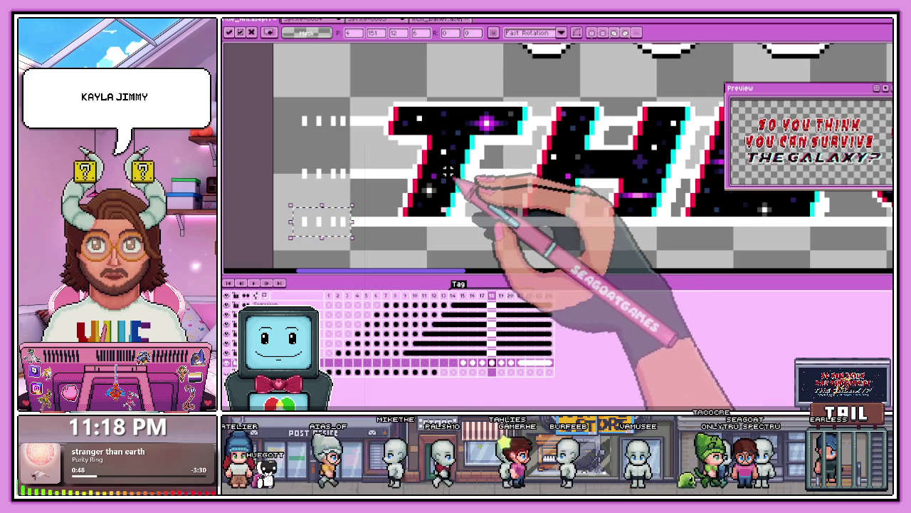
scroll(453, 171, "down", 3)
key("Return")
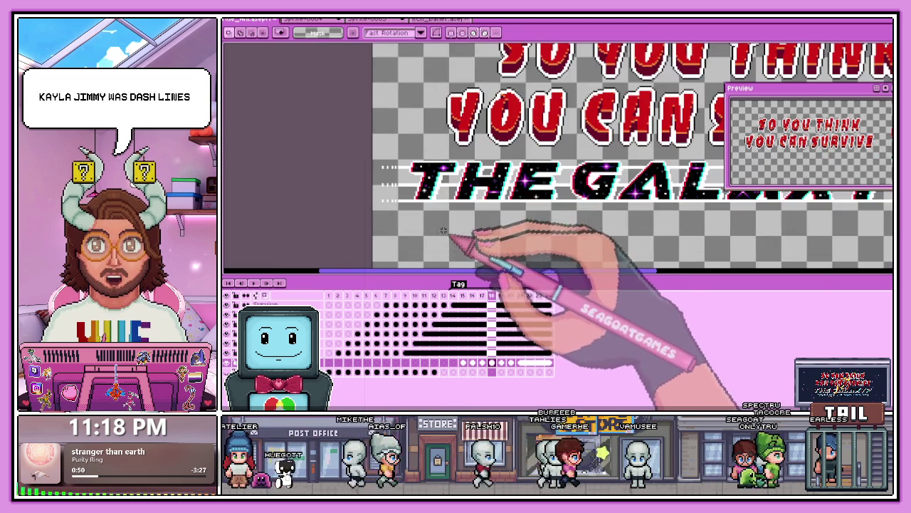
scroll(385, 176, "up", 3)
scroll(385, 176, "down", 1)
scroll(409, 213, "down", 2)
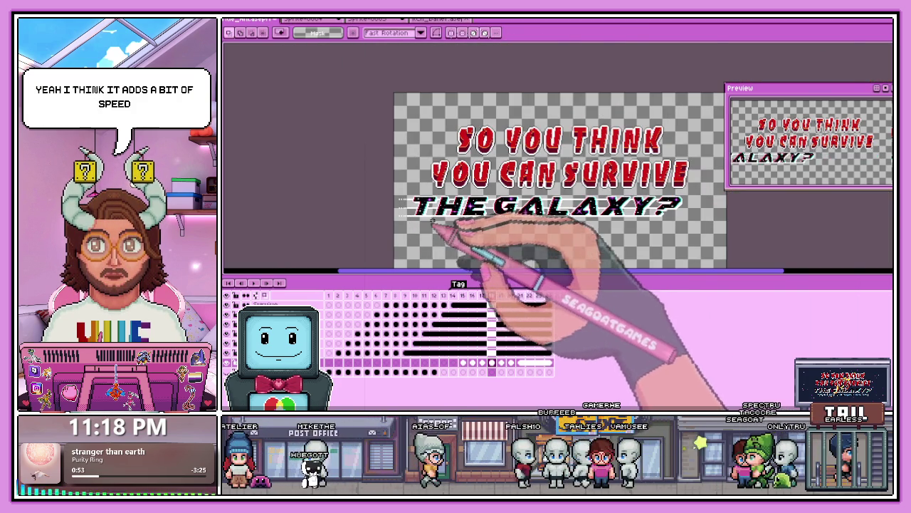
scroll(572, 222, "up", 2)
scroll(572, 221, "down", 2)
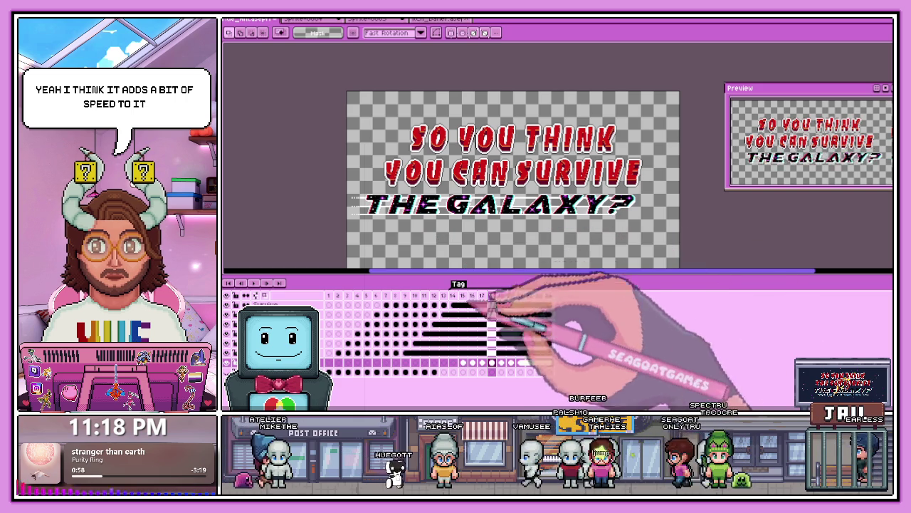
scroll(367, 222, "up", 3)
scroll(363, 217, "down", 1)
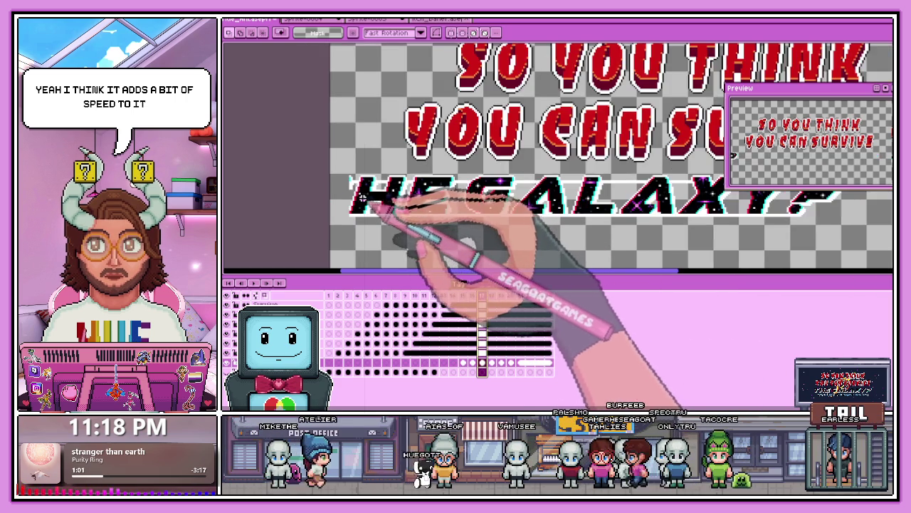
scroll(360, 213, "down", 2)
scroll(354, 209, "up", 2)
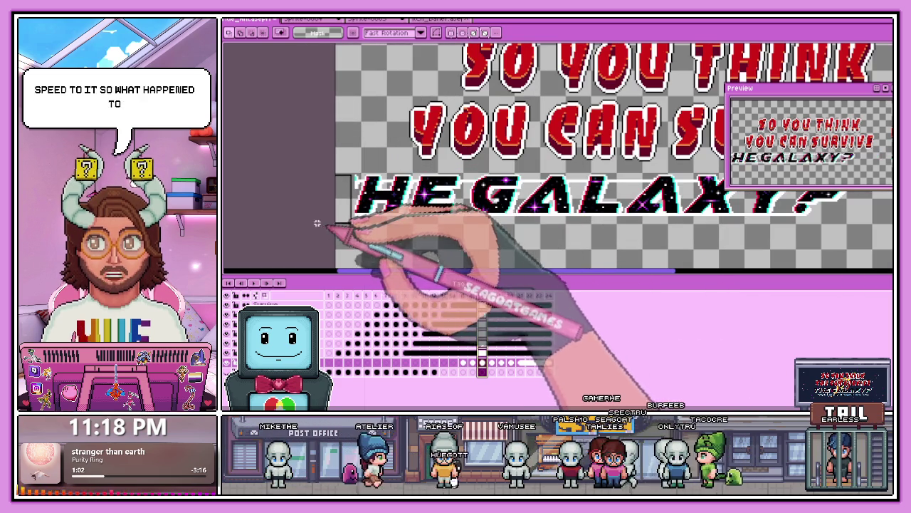
Step: Copy THE from frame 18 into frame 17, nudged down one pixel
left_click(491, 295)
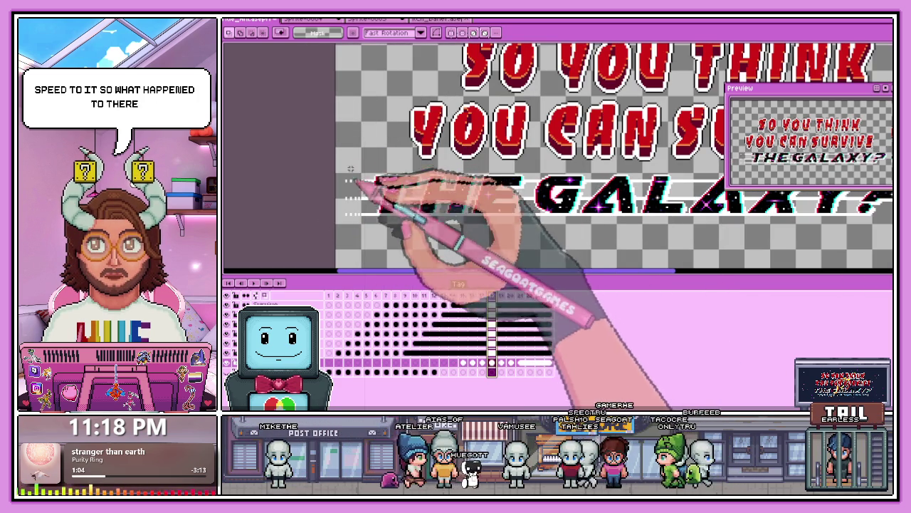
left_click_drag(347, 163, 437, 202)
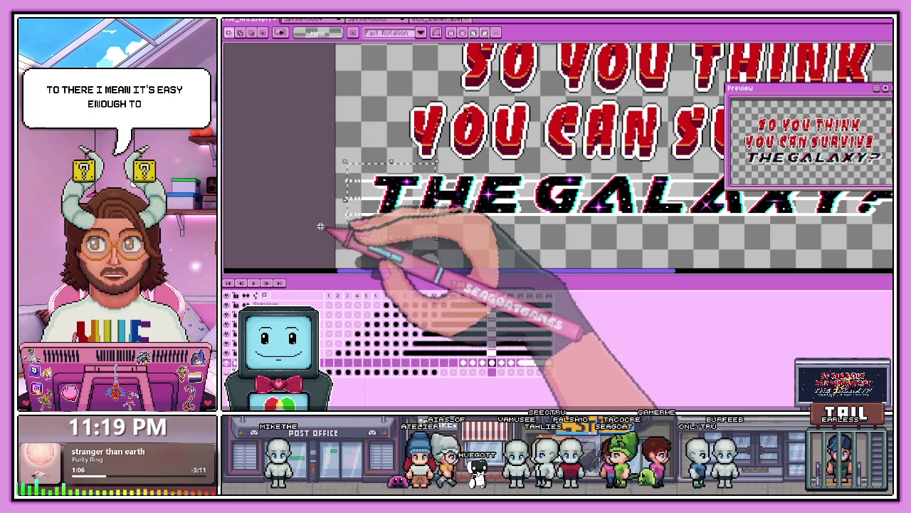
left_click_drag(339, 173, 430, 228)
left_click(483, 295)
key("ctrl+v")
scroll(356, 196, "up", 2)
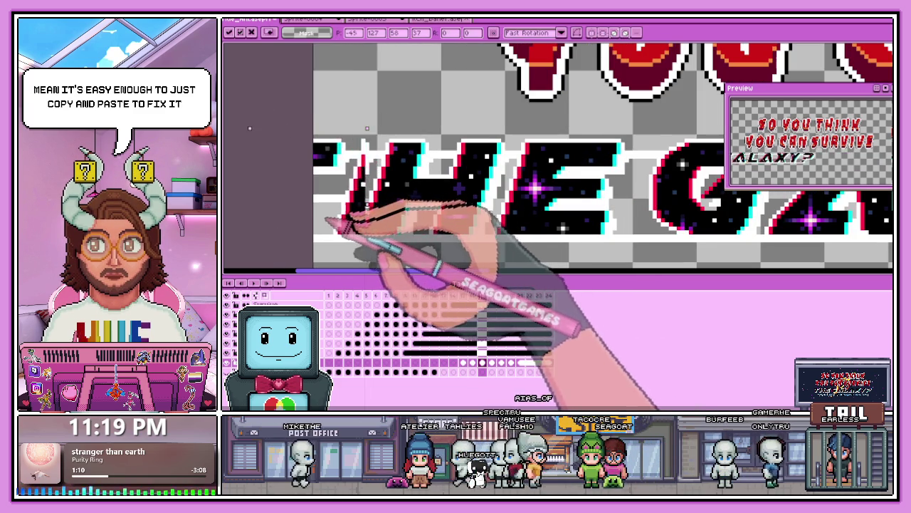
key("Down")
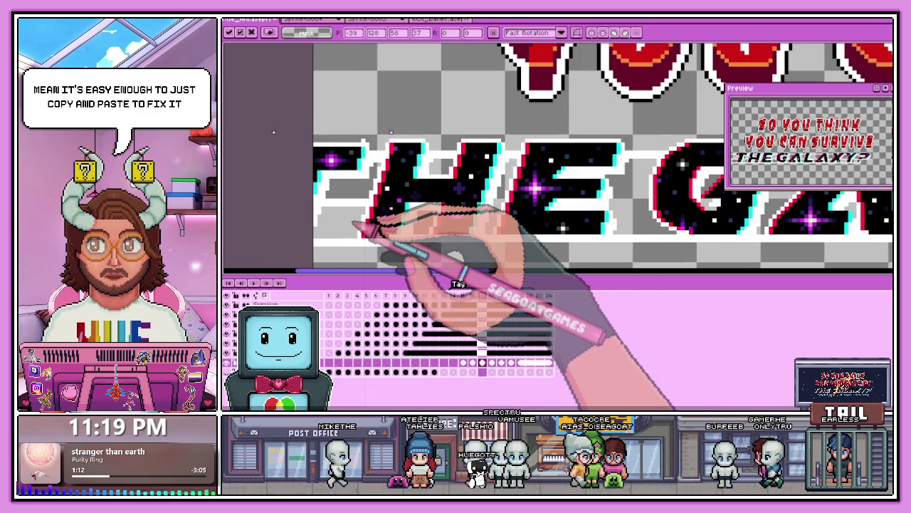
scroll(399, 210, "down", 2)
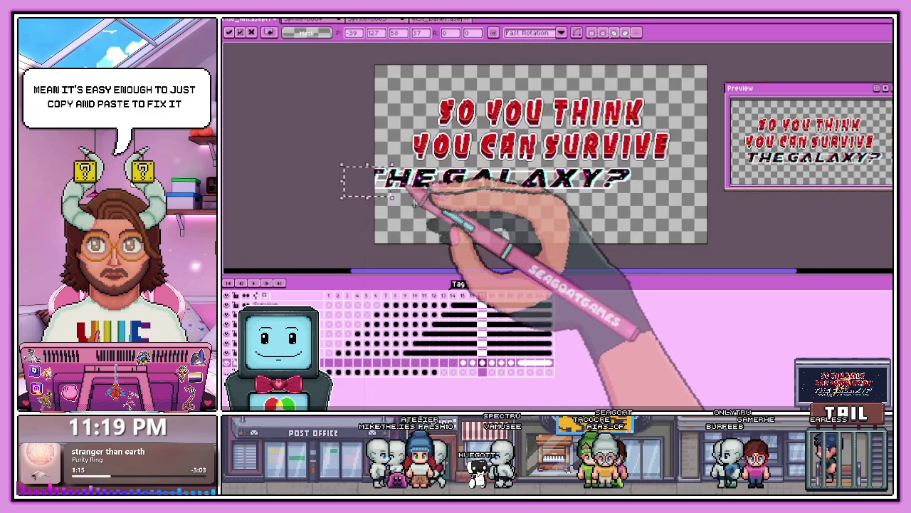
scroll(431, 213, "up", 2)
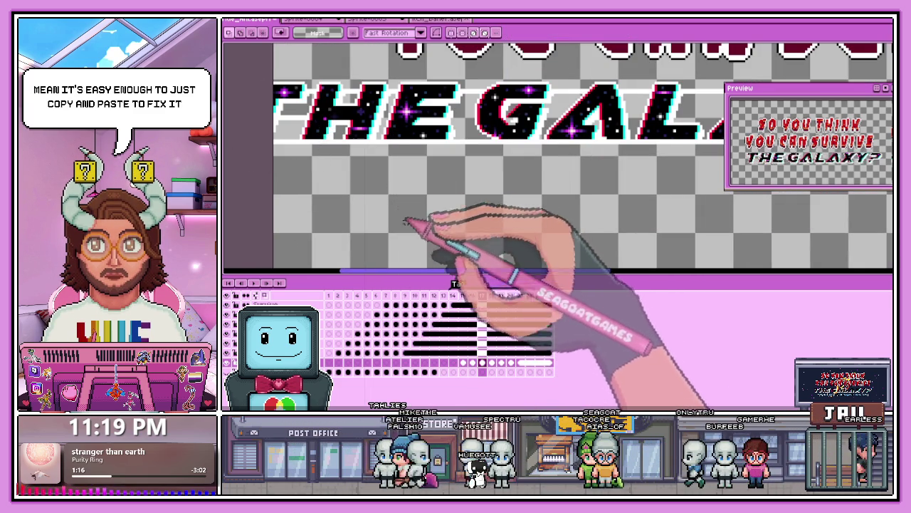
Step: Compare frame 16, then reselect the THE lettering on frame 18
left_click(472, 296)
scroll(366, 178, "down", 2)
scroll(355, 192, "up", 2)
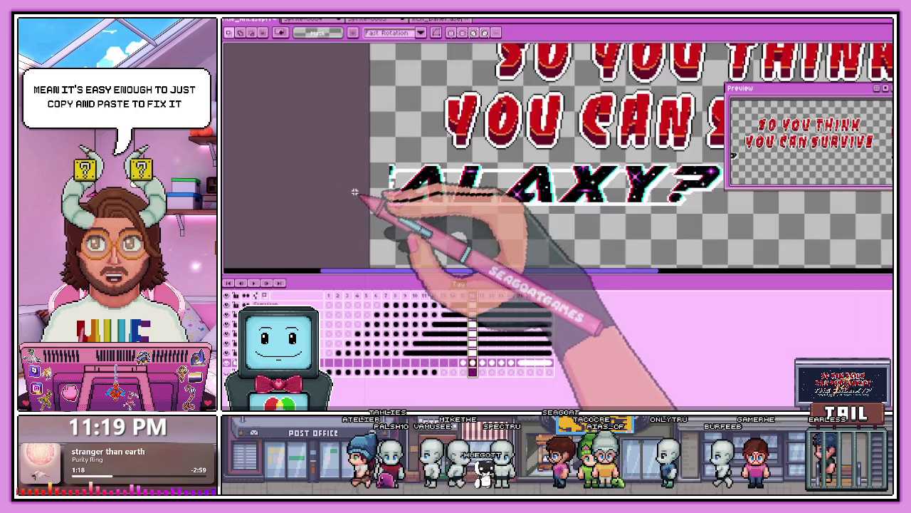
scroll(418, 204, "up", 1)
left_click(491, 297)
scroll(431, 199, "down", 1)
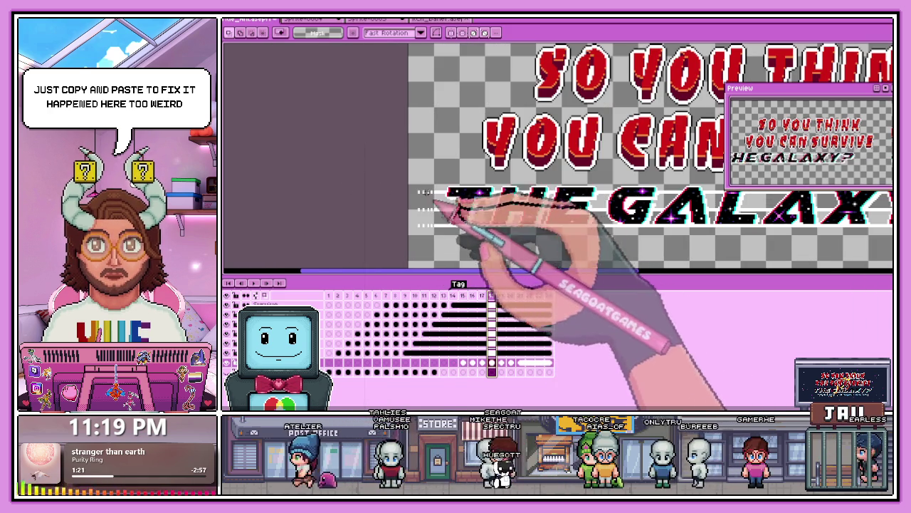
left_click_drag(407, 179, 523, 245)
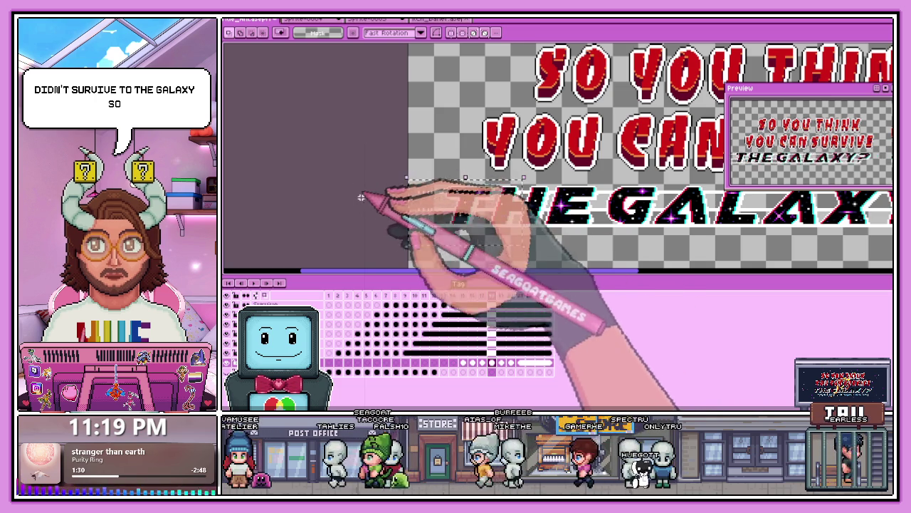
Step: Check the THE lettering on frames 17 and 15 of the slide-in
scroll(428, 195, "down", 3)
scroll(466, 185, "up", 1)
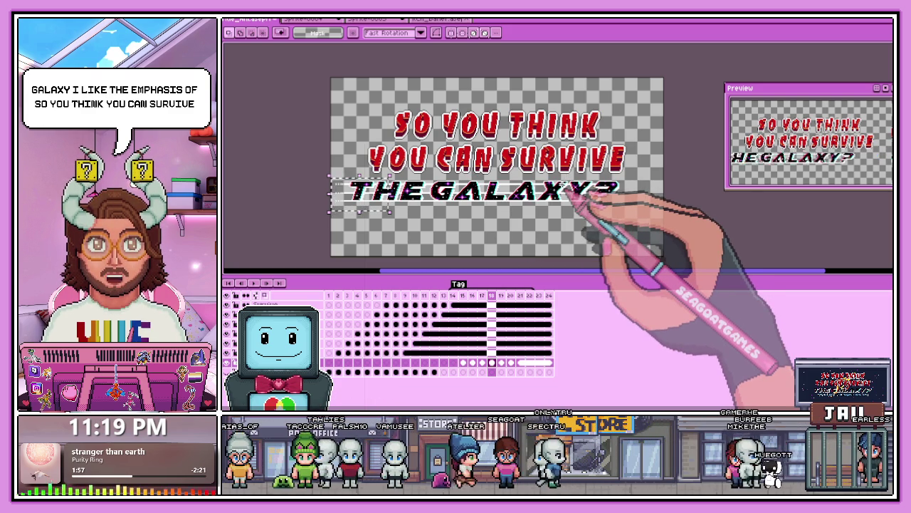
scroll(428, 201, "down", 2)
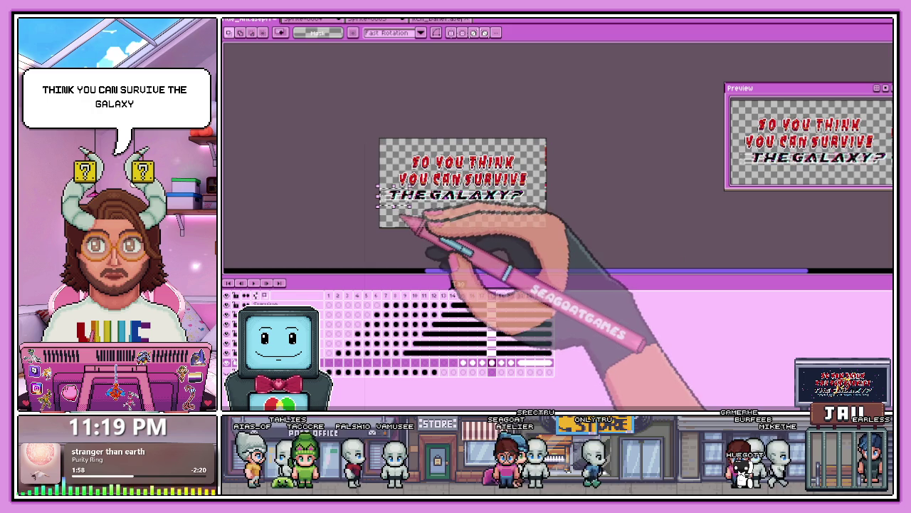
scroll(404, 216, "up", 2)
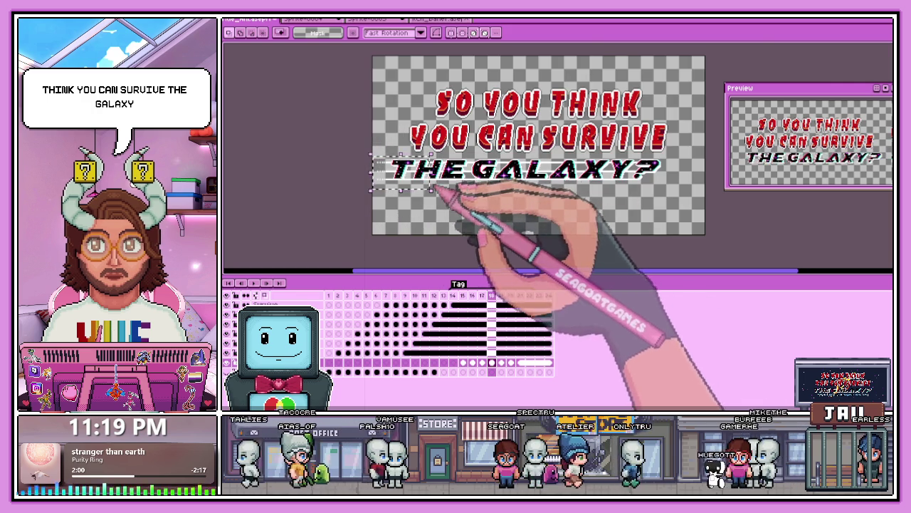
scroll(432, 191, "up", 3)
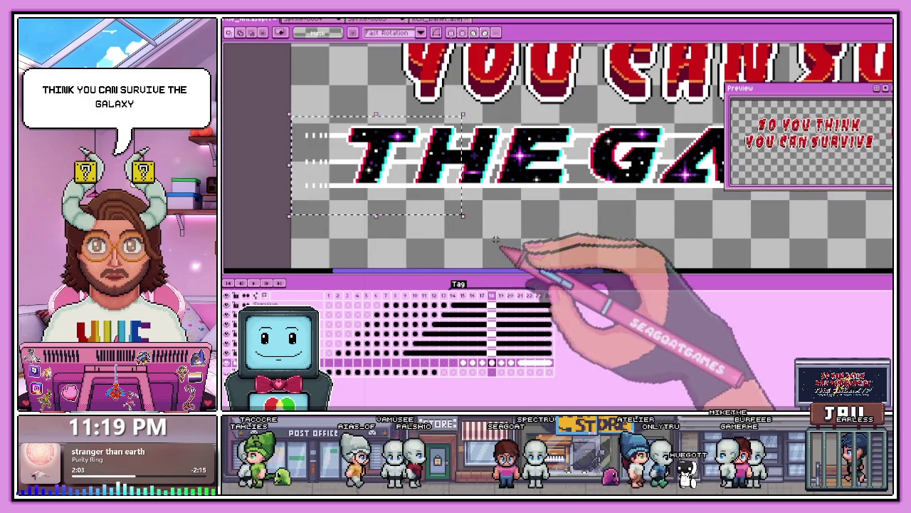
left_click(483, 295)
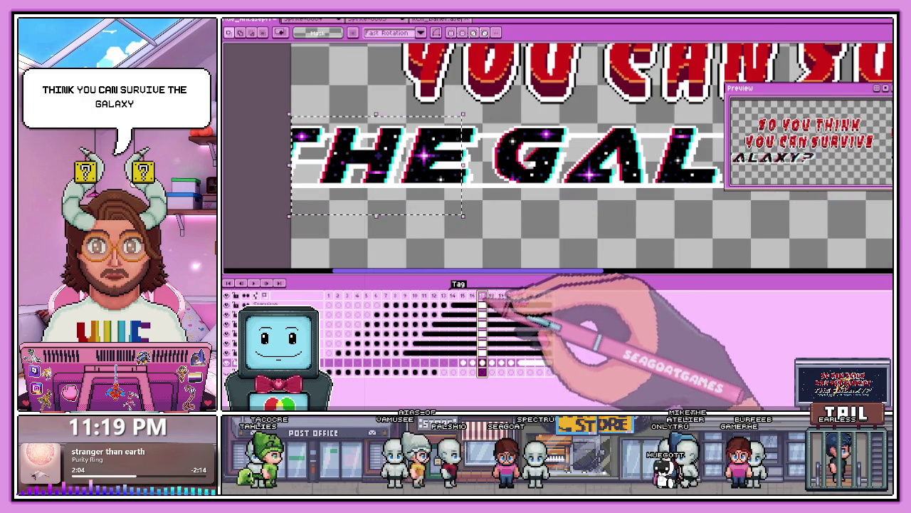
left_click(463, 294)
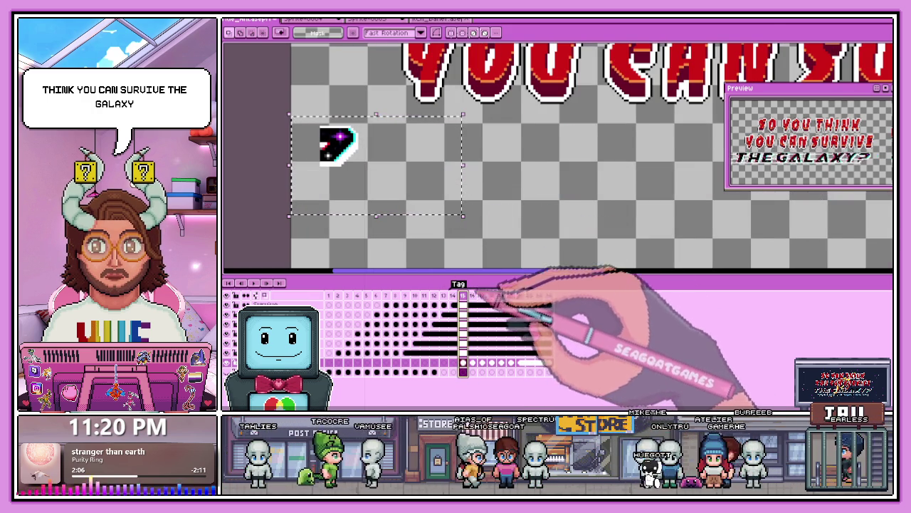
scroll(492, 227, "down", 2)
scroll(508, 233, "down", 2)
scroll(519, 236, "up", 2)
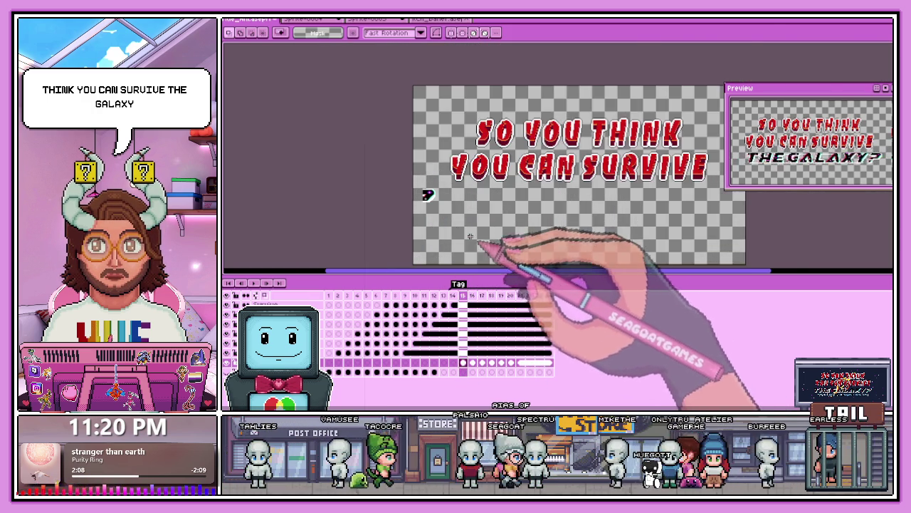
scroll(439, 233, "up", 1)
Step: Copy THE from frame 18 and place it in position on frame 16
left_click(472, 295)
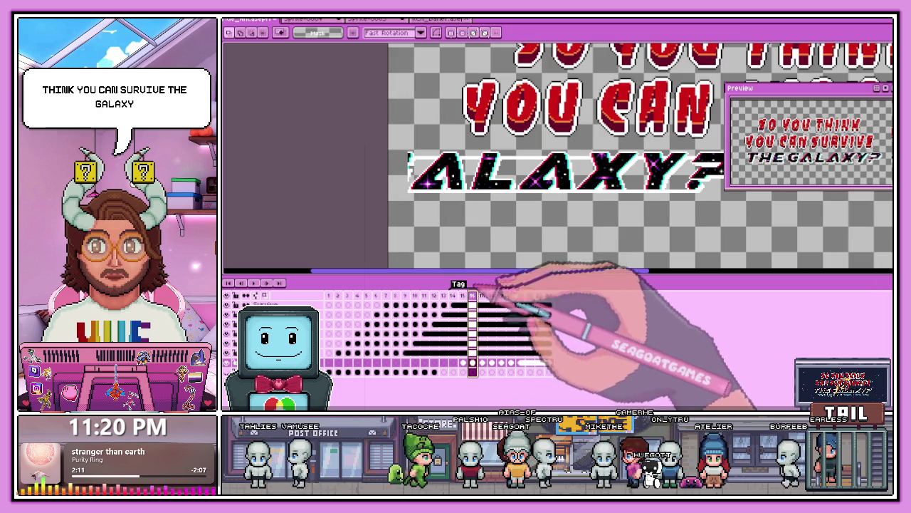
key("m")
left_click_drag(504, 143, 388, 211)
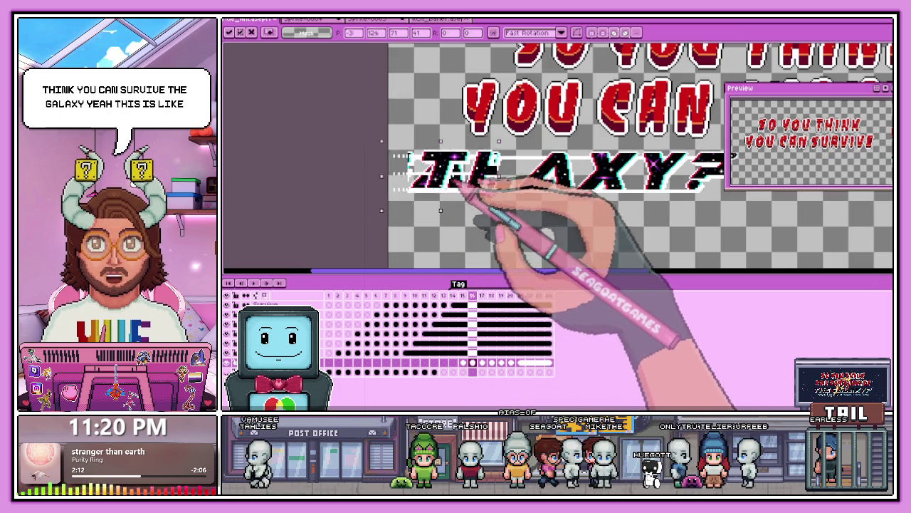
scroll(462, 187, "up", 1)
left_click(491, 295)
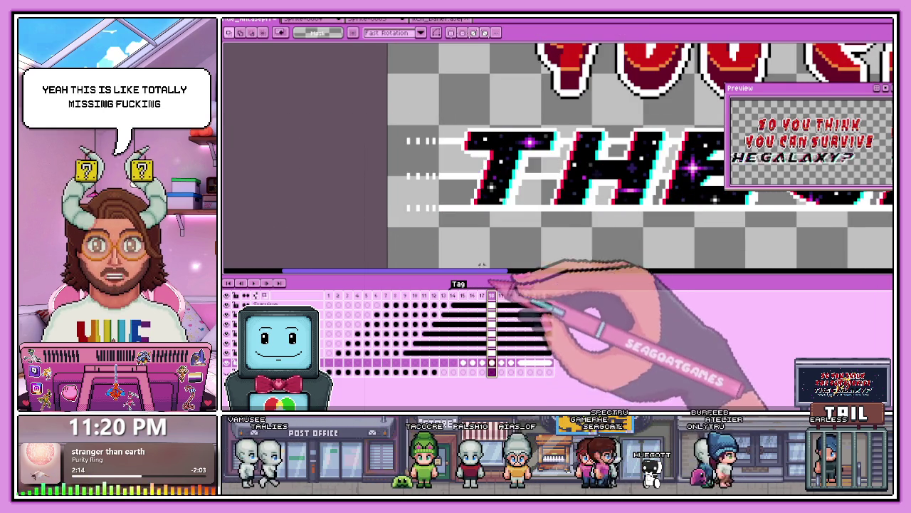
scroll(407, 153, "down", 1)
scroll(407, 132, "down", 1)
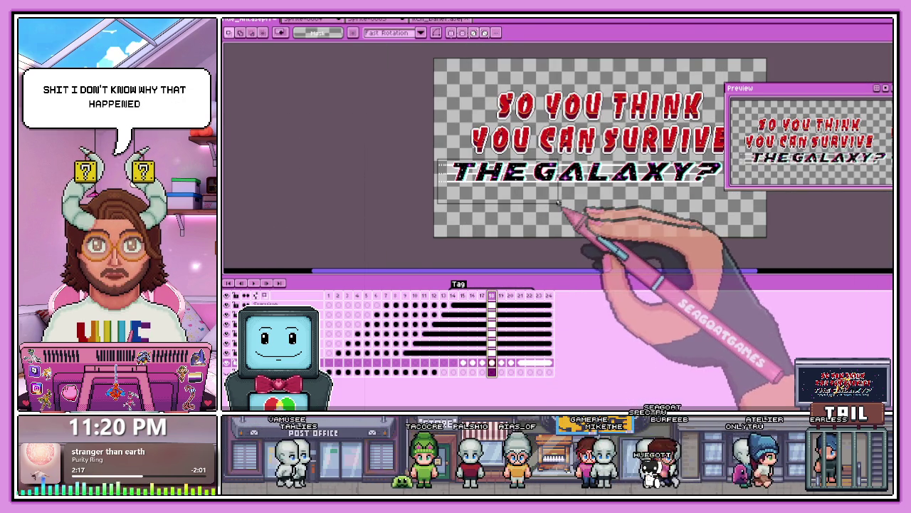
left_click_drag(559, 202, 562, 206)
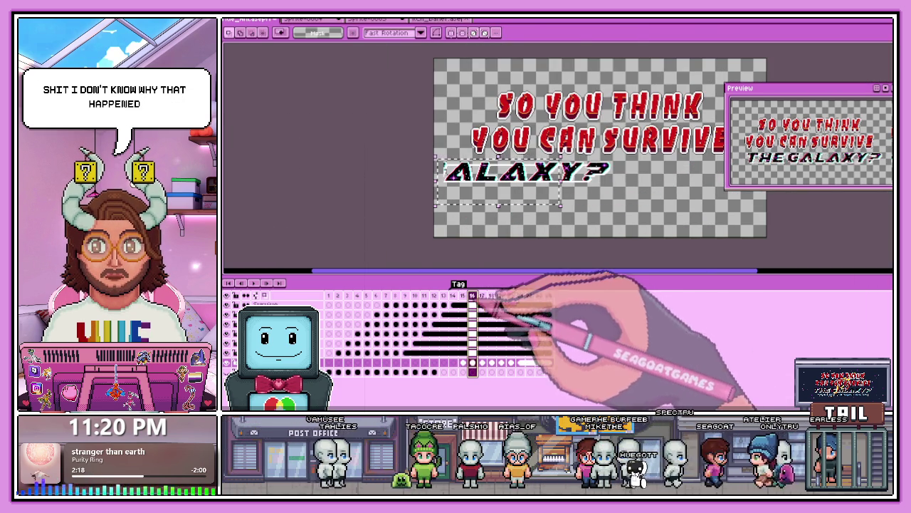
left_click_drag(450, 182, 503, 186)
scroll(416, 177, "up", 2)
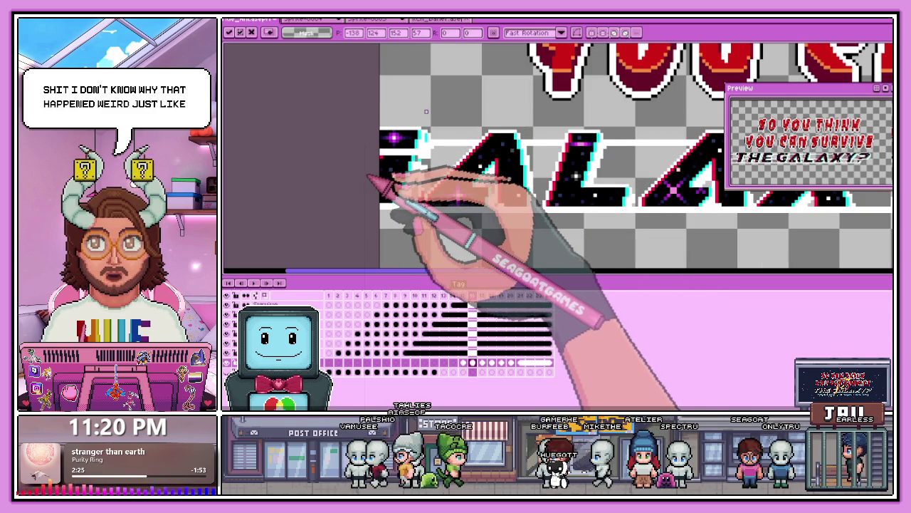
scroll(382, 184, "down", 2)
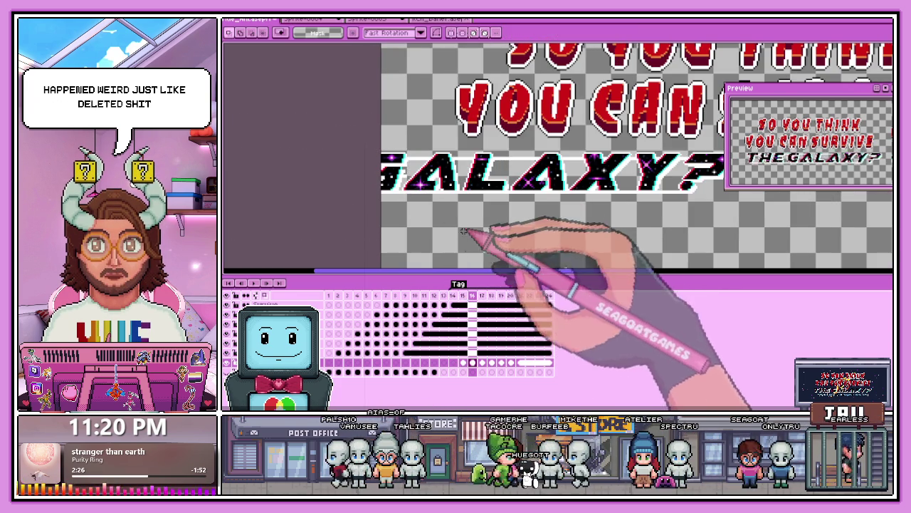
Step: Position the pasted THE G lettering on frame 15
left_click(464, 303)
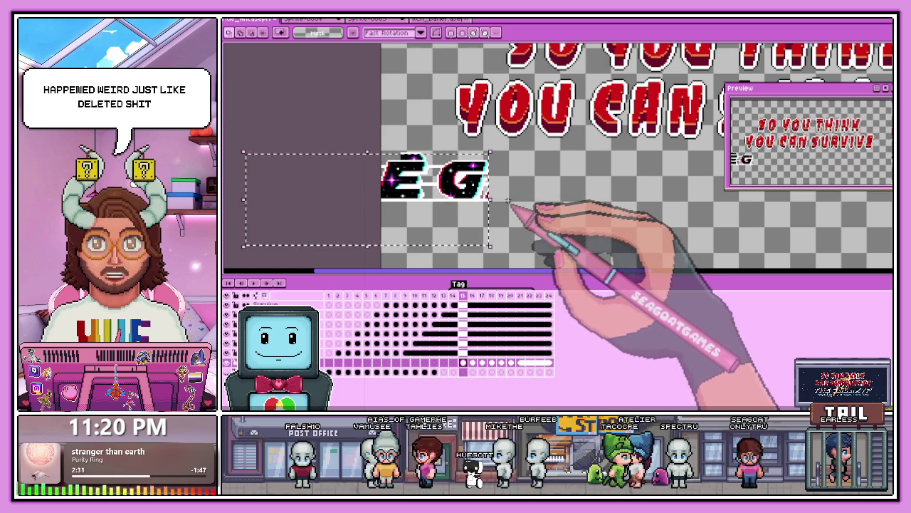
mouse_move(507, 201)
left_mouse_down()
mouse_move(435, 186)
mouse_move(460, 206)
mouse_move(649, 219)
mouse_move(651, 254)
left_mouse_up()
scroll(430, 183, "up", 1)
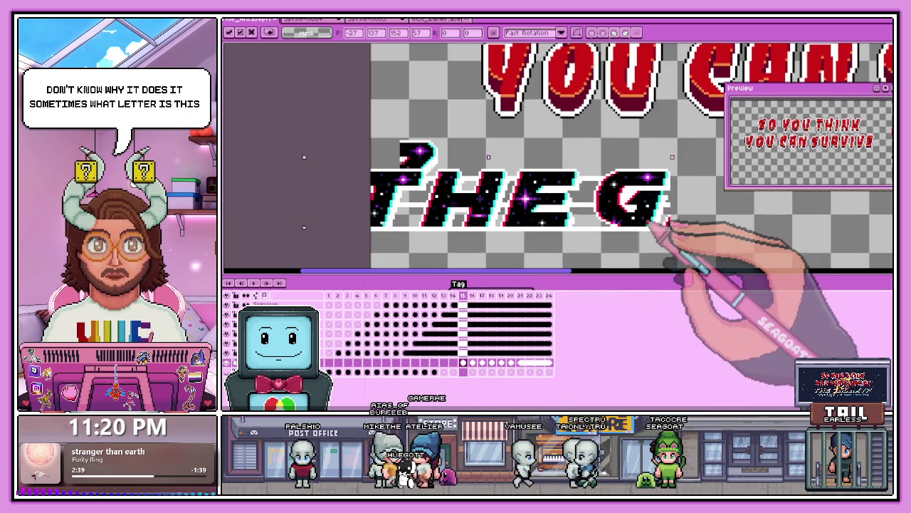
Step: Commit the pasted lettering and step through frames to find the question mark
key("Escape")
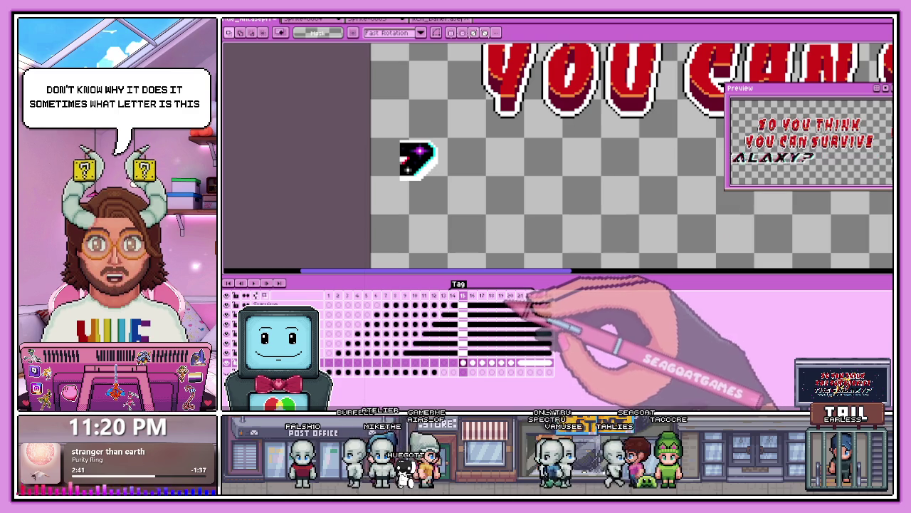
left_click(473, 305)
key("minus")
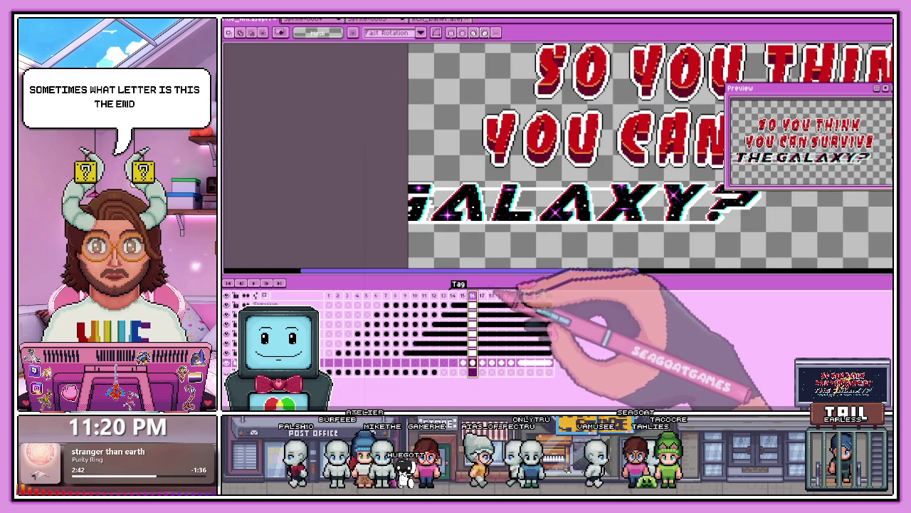
key("Left")
key("minus")
key("plus")
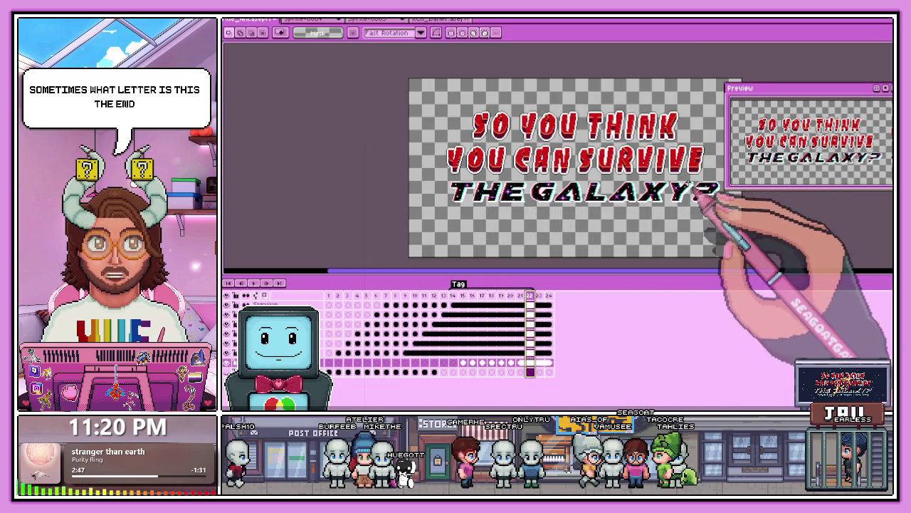
scroll(660, 209, "down", 1)
key("Left")
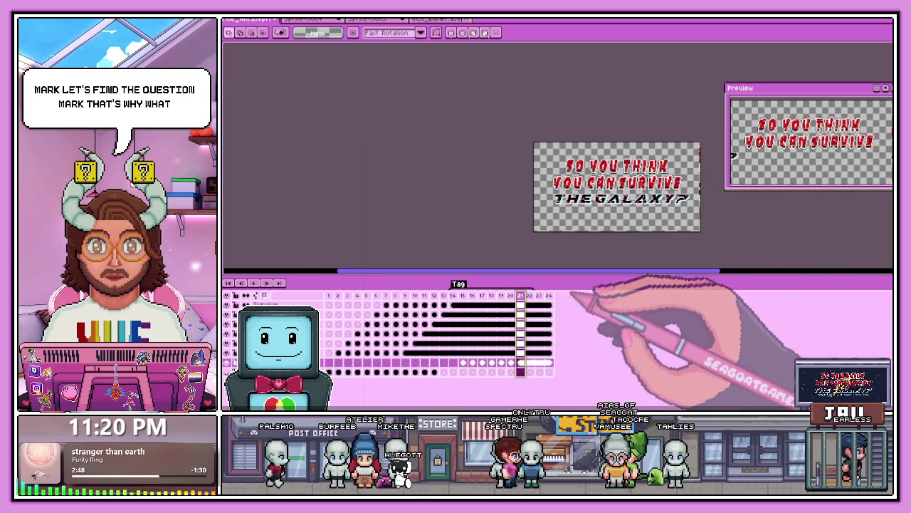
scroll(506, 265, "up", 2)
scroll(505, 265, "down", 2)
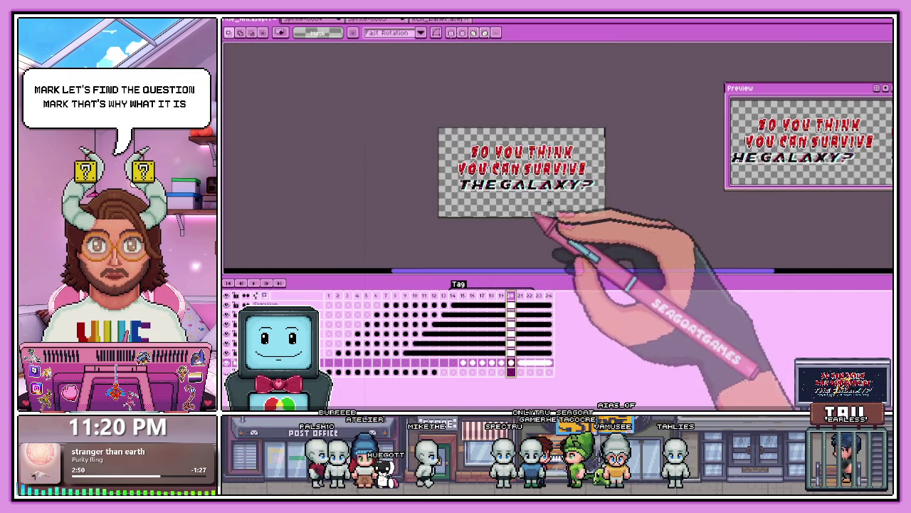
scroll(506, 265, "up", 1)
scroll(610, 186, "up", 1)
scroll(594, 138, "up", 1)
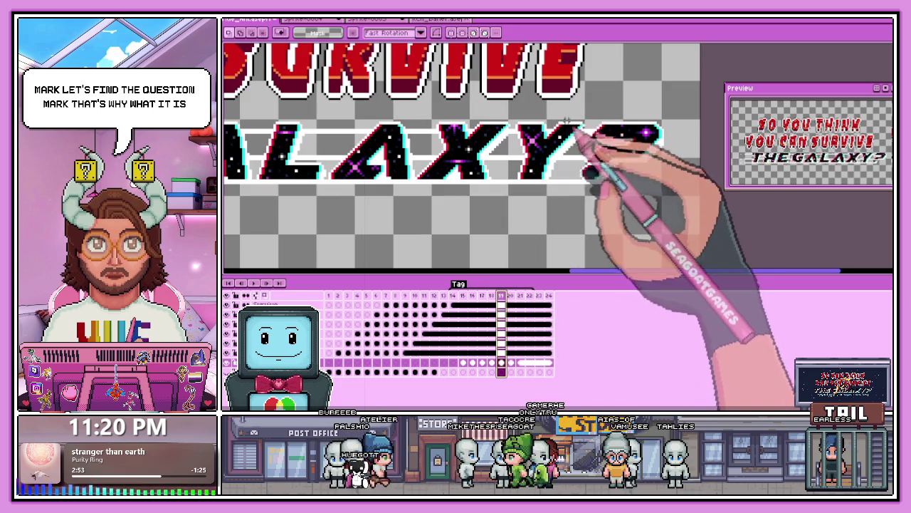
Step: Select the ? on frame 15 and raise it one pixel, Y 126 to 125
left_click_drag(475, 110, 680, 214)
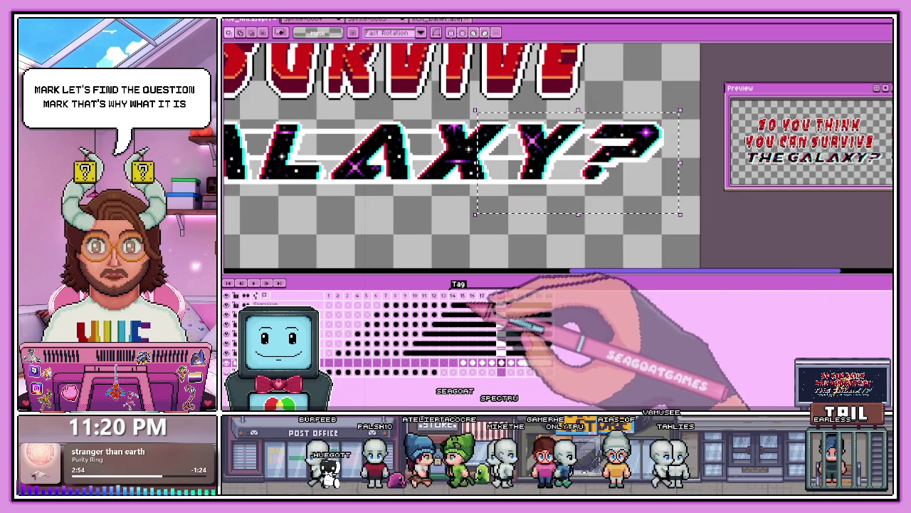
left_click(472, 295)
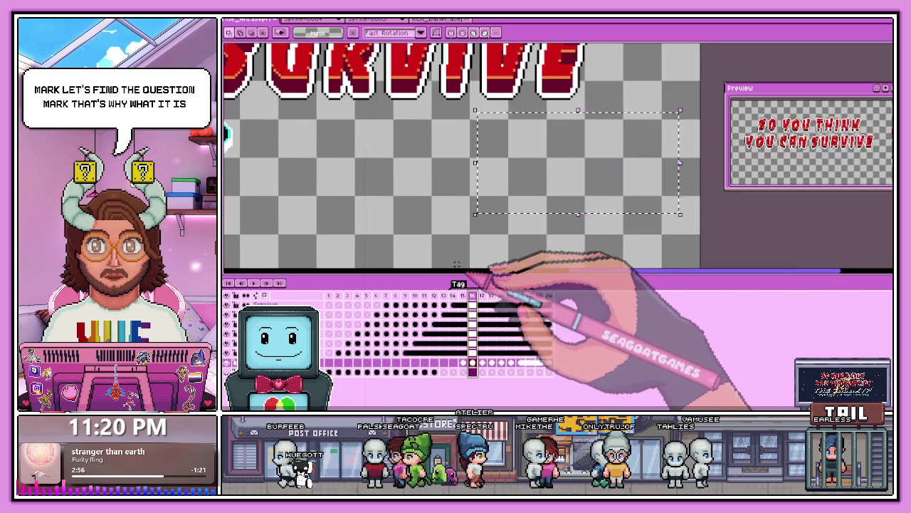
scroll(456, 263, "down", 2)
left_click(463, 296)
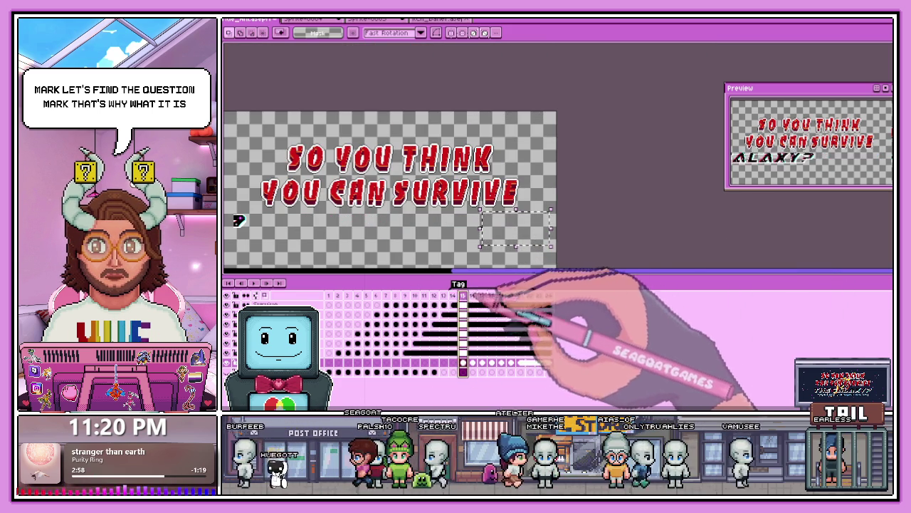
scroll(356, 214, "up", 3)
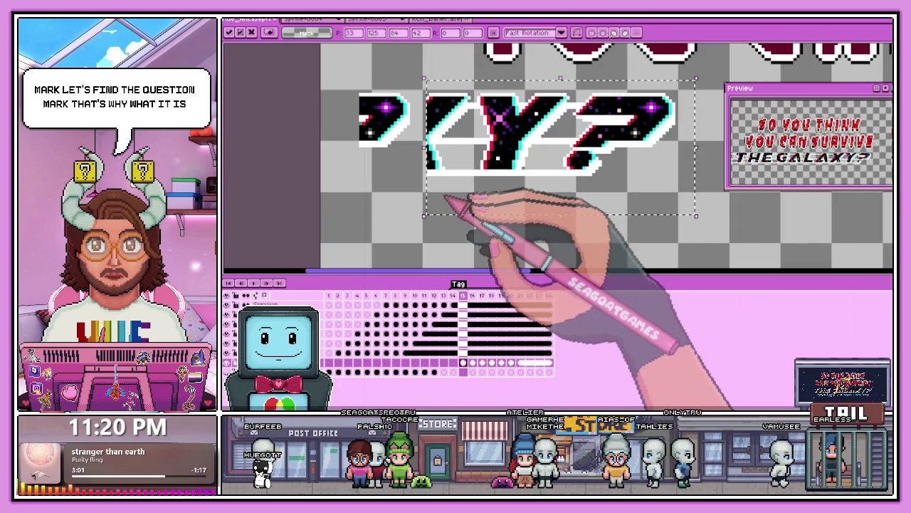
scroll(418, 153, "up", 3)
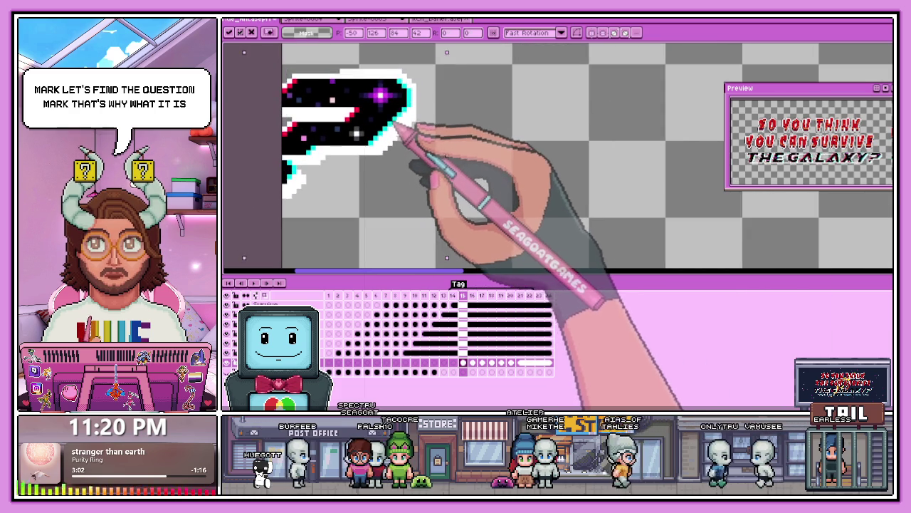
left_click_drag(397, 126, 397, 122)
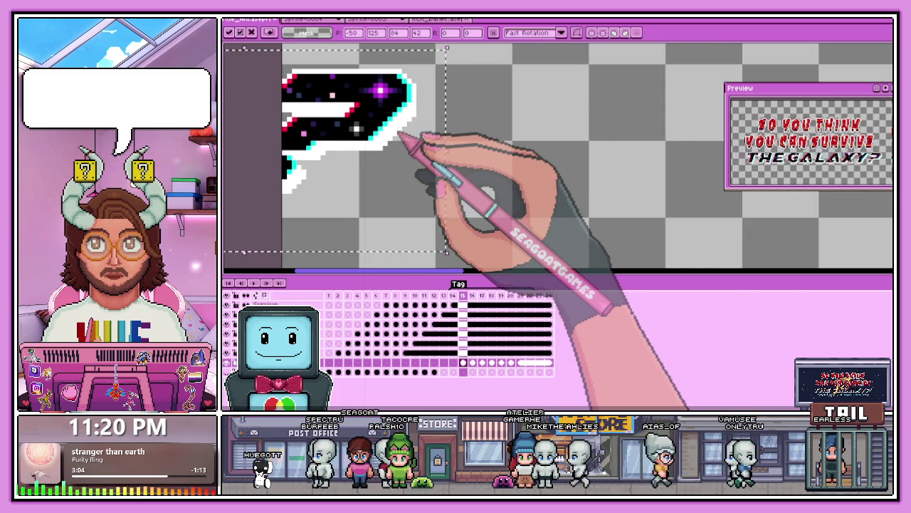
Step: Play the title animation from the start to check the change
scroll(463, 199, "down", 3)
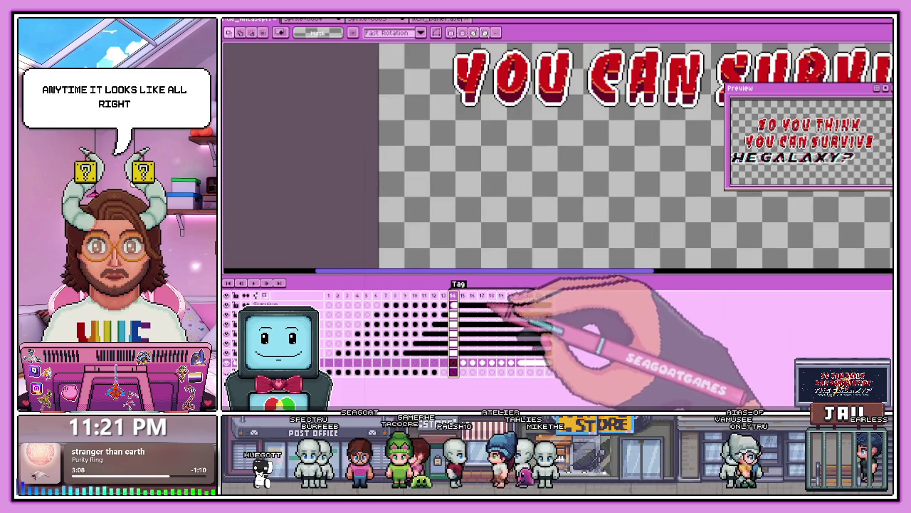
scroll(541, 256, "down", 2)
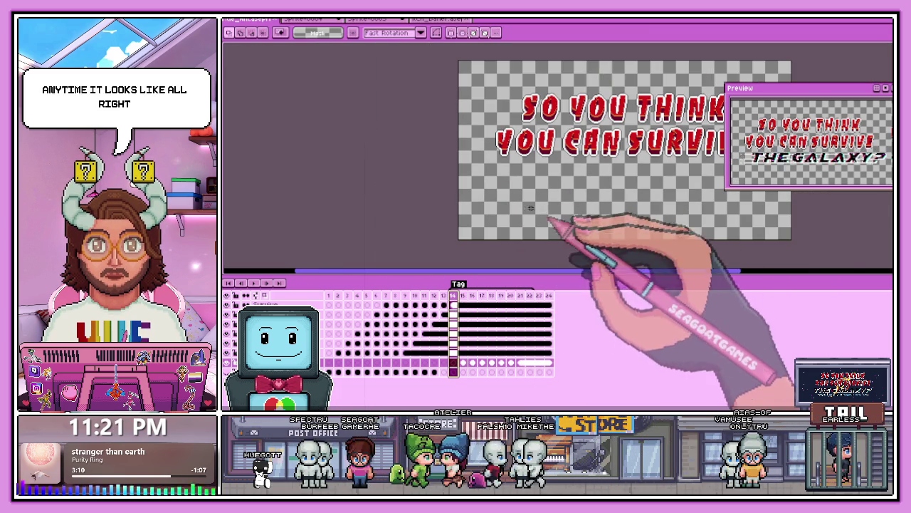
scroll(548, 206, "down", 3)
scroll(563, 206, "up", 3)
left_click(254, 283)
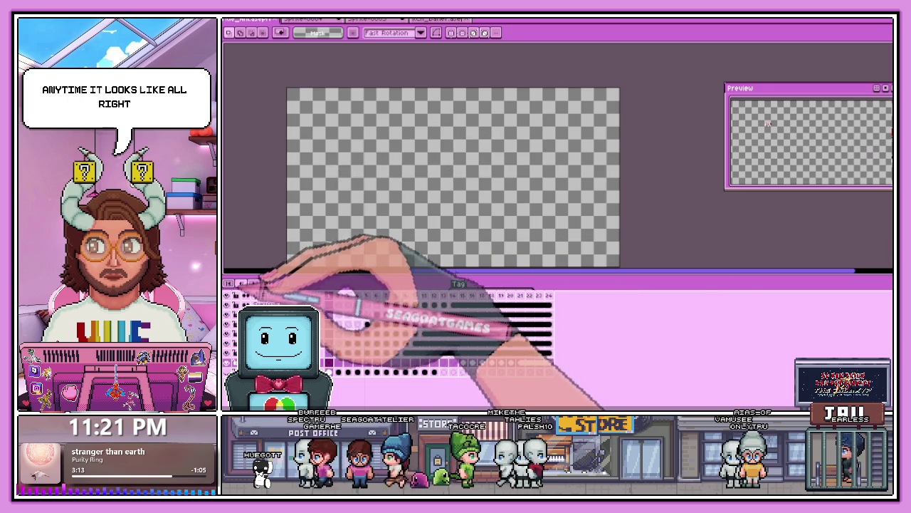
scroll(548, 263, "down", 2)
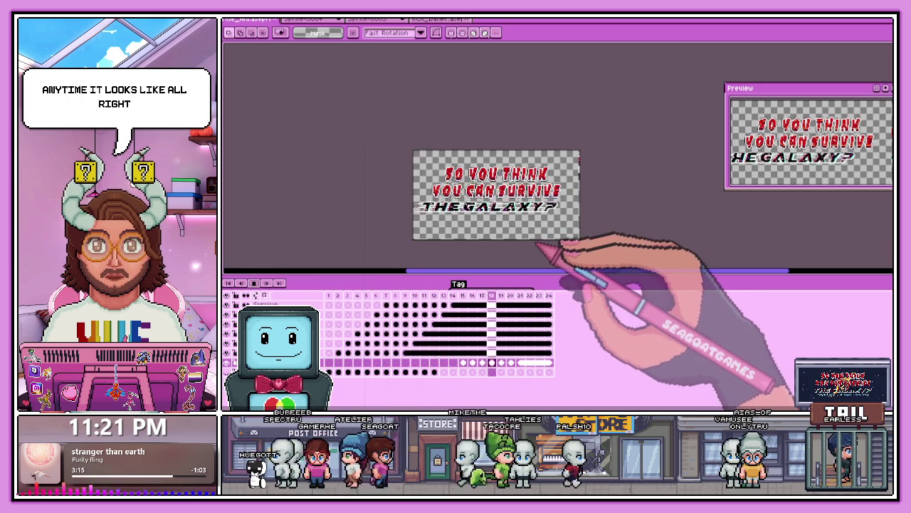
Step: Stop the looping title animation and zoom in on the THE letters
scroll(545, 246, "up", 2)
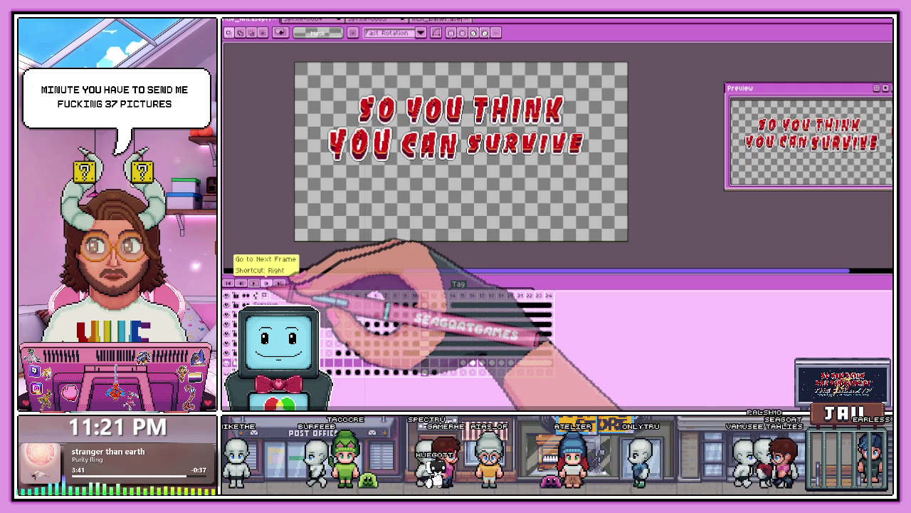
left_click(265, 283)
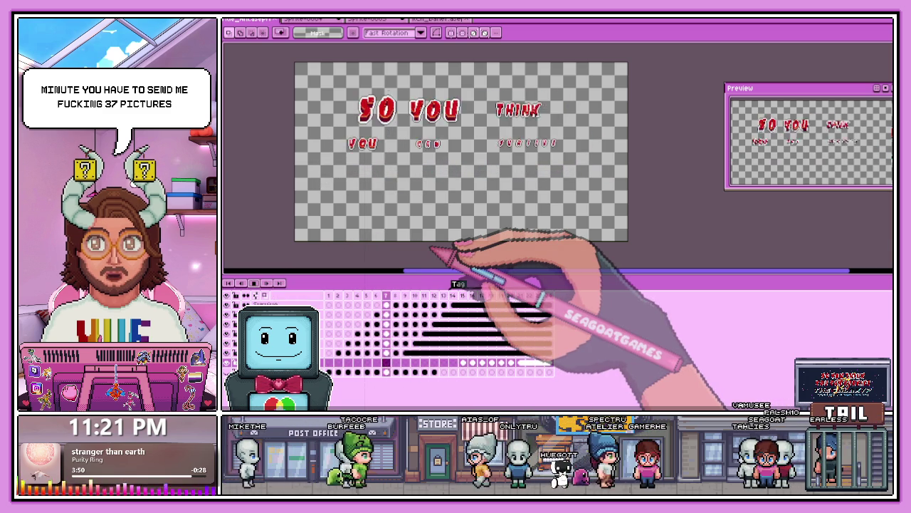
scroll(399, 207, "up", 3)
scroll(364, 146, "up", 1)
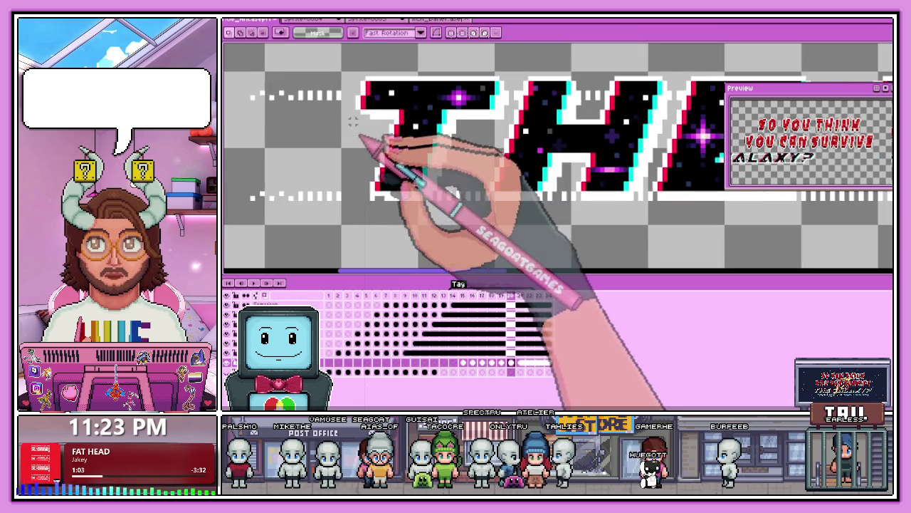
Step: Draw white dashed speed lines to the left of THE on frame 20 with the Pencil
scroll(335, 99, "up", 2)
key("b")
left_click_drag(350, 87, 370, 85)
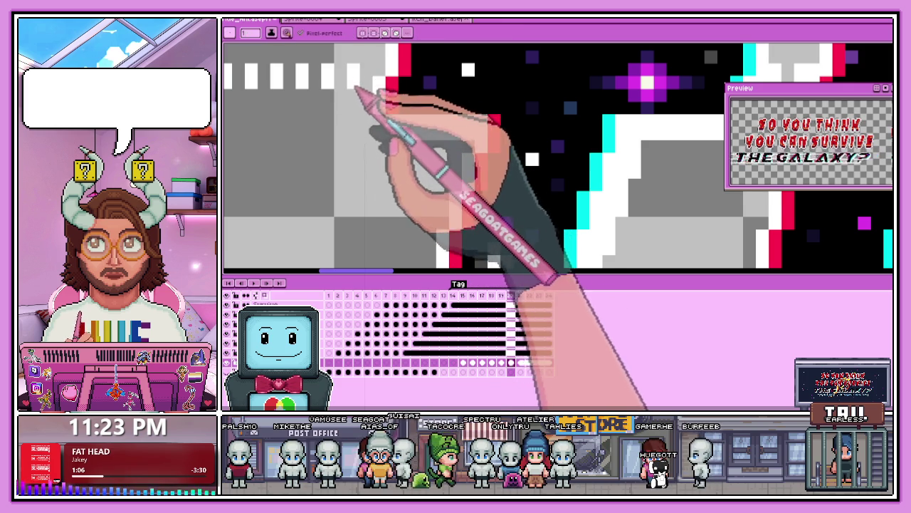
scroll(388, 92, "down", 2)
scroll(410, 142, "down", 1)
scroll(399, 168, "up", 3)
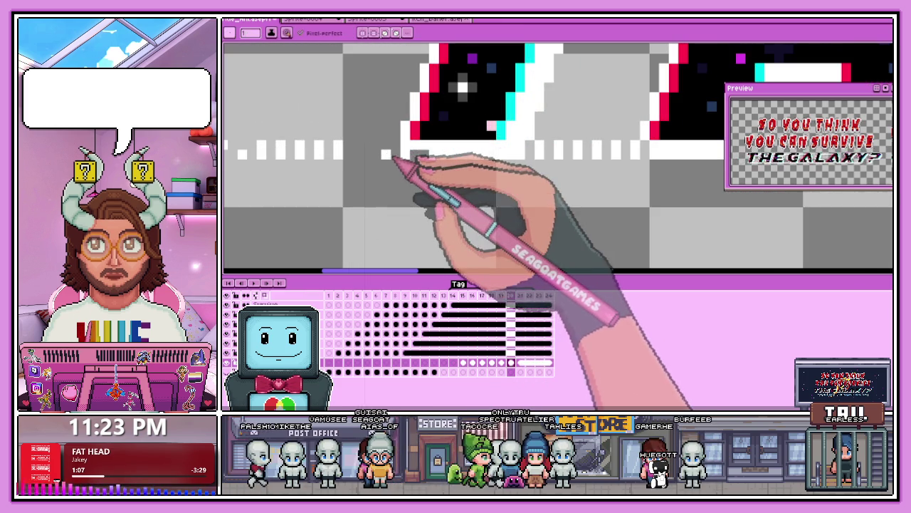
left_click_drag(384, 150, 359, 151)
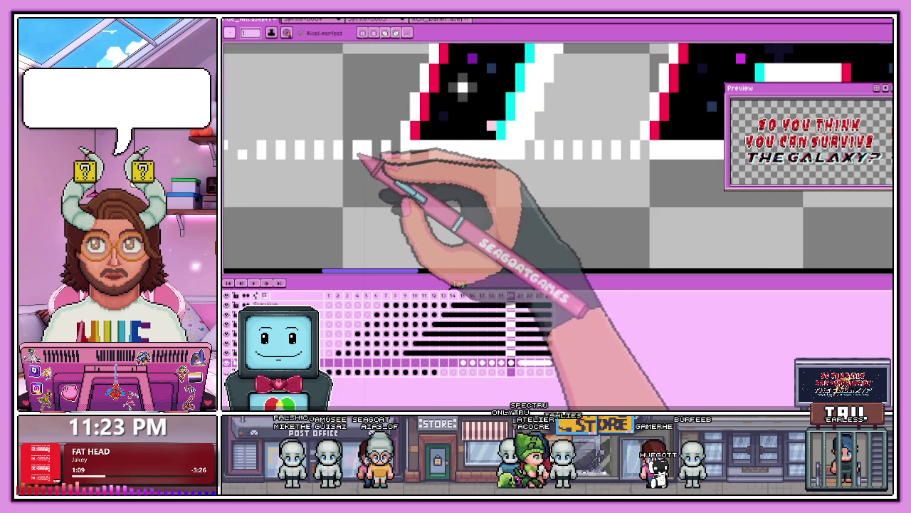
scroll(371, 178, "down", 1)
scroll(377, 178, "down", 1)
scroll(373, 150, "up", 1)
scroll(370, 164, "up", 1)
Step: Zoom back out of the canvas and switch to the web browser
key("e")
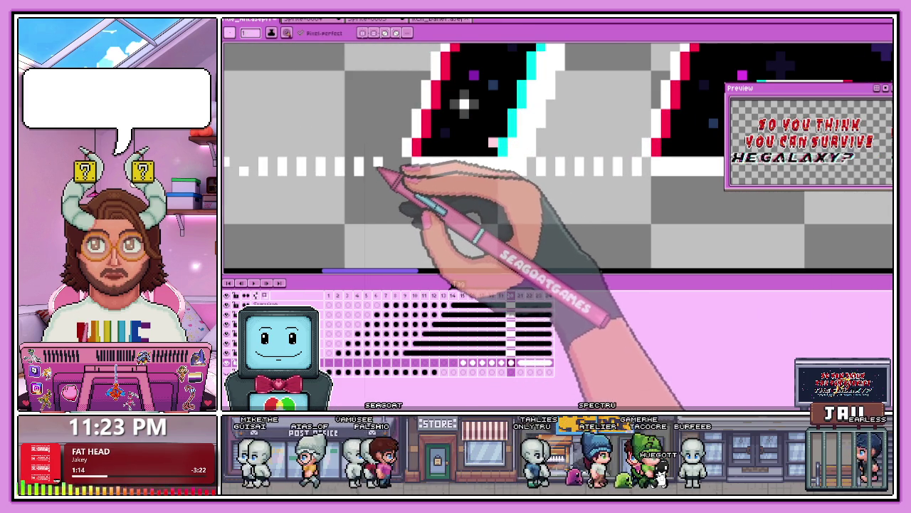
scroll(409, 178, "down", 2)
scroll(427, 182, "down", 1)
scroll(435, 196, "down", 1)
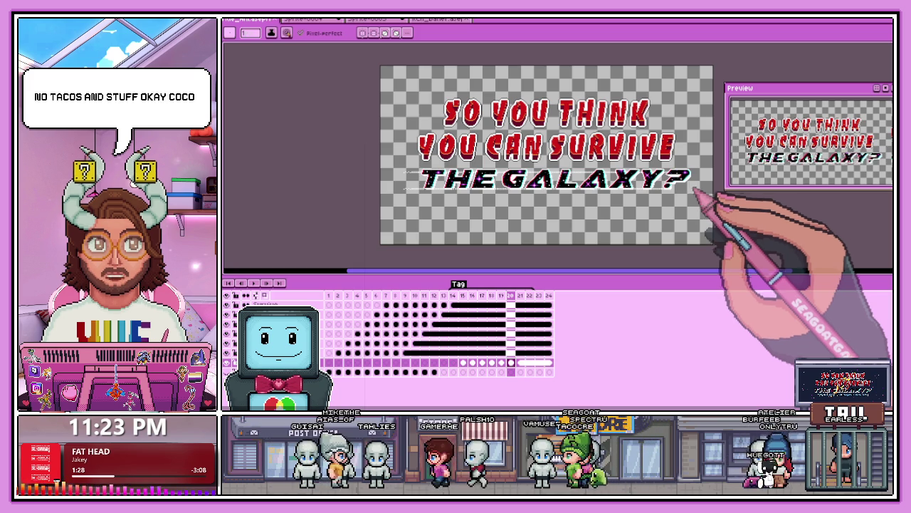
key("alt+Tab")
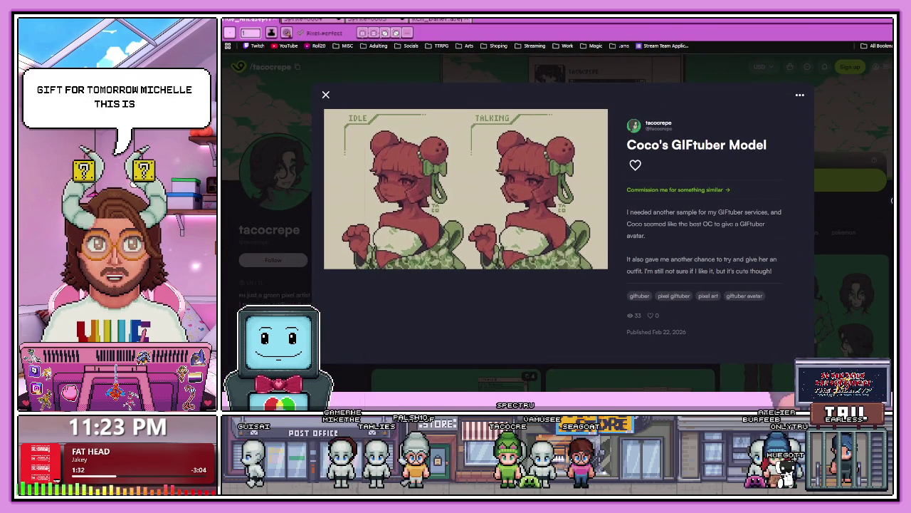
Step: Like the GIFtuber model post, dismiss the sign-up prompt and close the post
left_click(636, 166)
left_click(760, 190)
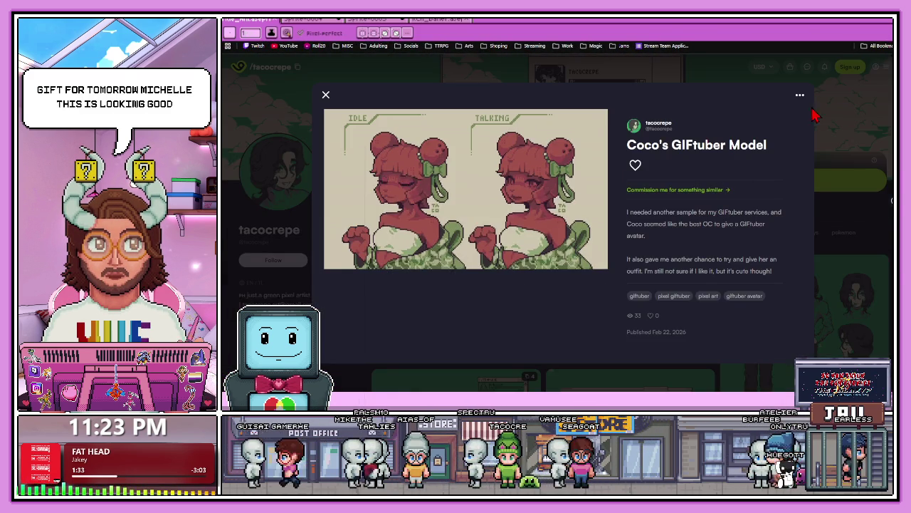
left_click(847, 146)
Step: Open the artist's Shop tab to show the Windy XP, StreamGyodon and CrepeBoy overlays
scroll(657, 265, "down", 3)
scroll(656, 265, "down", 3)
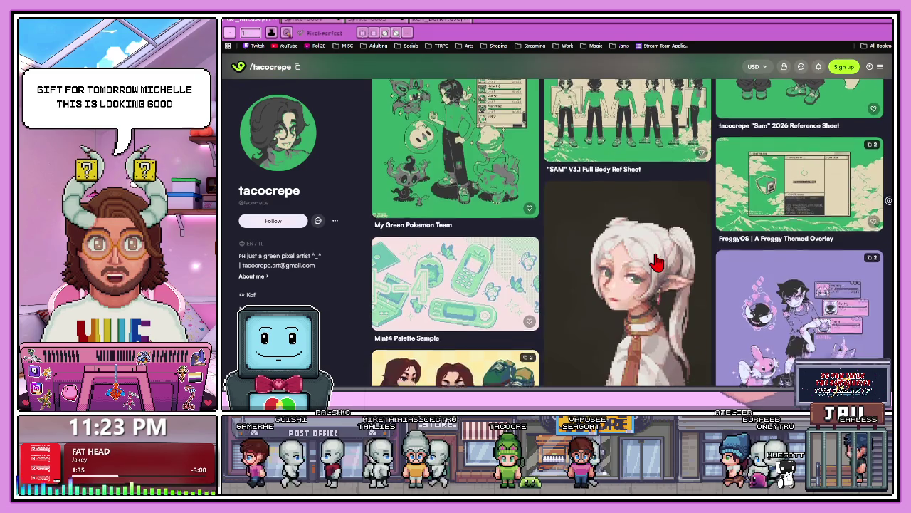
scroll(656, 265, "down", 3)
scroll(641, 271, "up", 1)
scroll(623, 277, "up", 5)
scroll(623, 277, "up", 5)
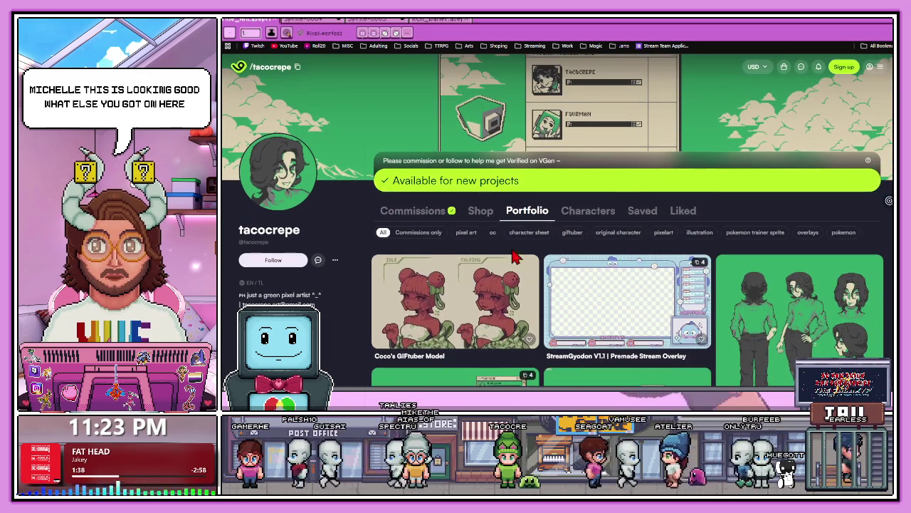
left_click(481, 211)
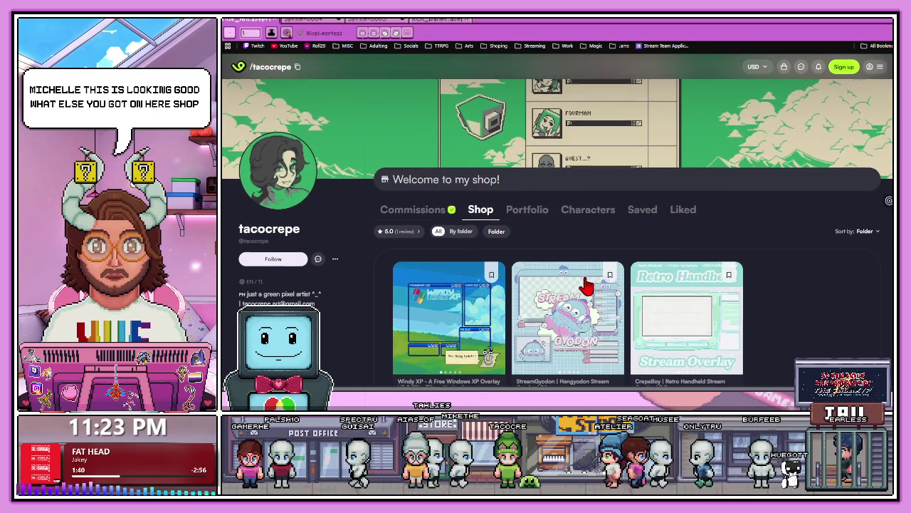
scroll(586, 285, "down", 2)
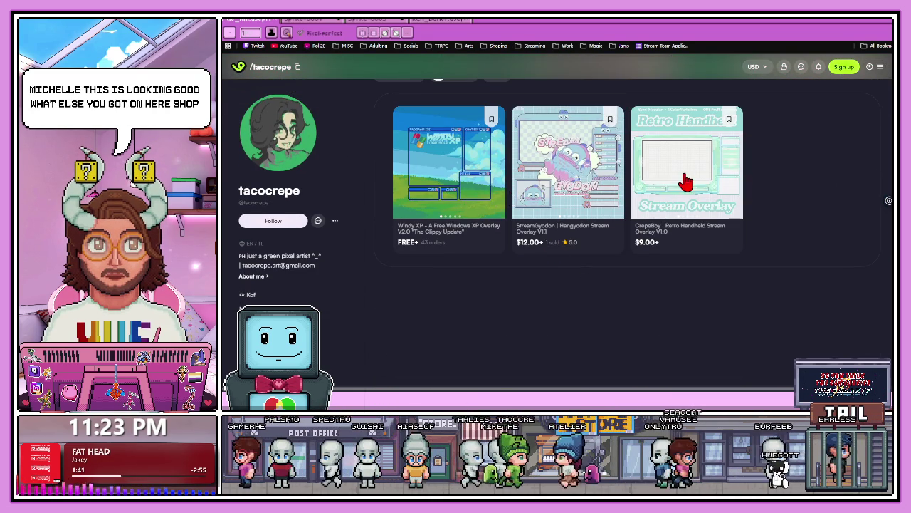
left_click(683, 181)
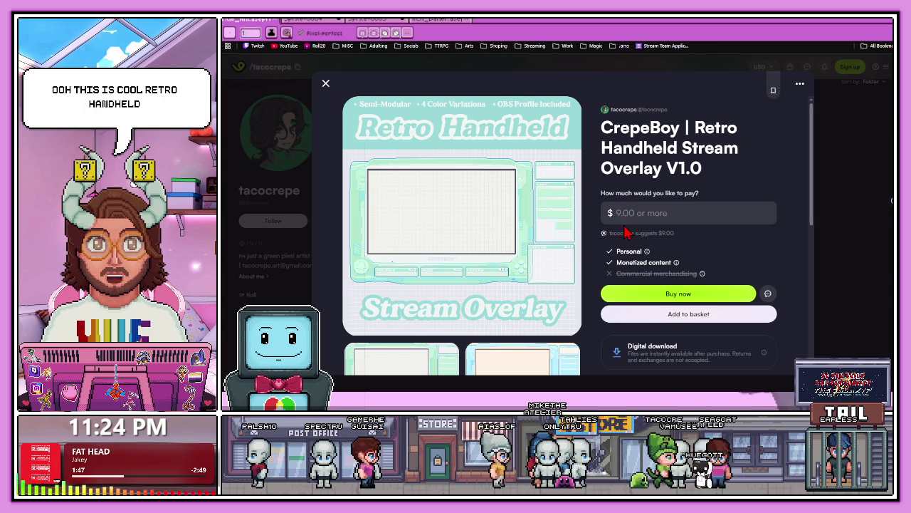
scroll(580, 269, "down", 2)
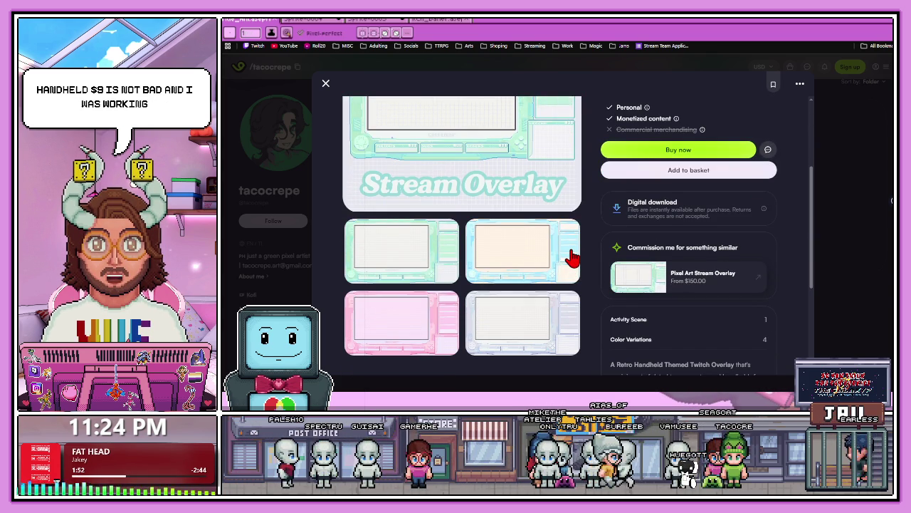
scroll(573, 258, "up", 2)
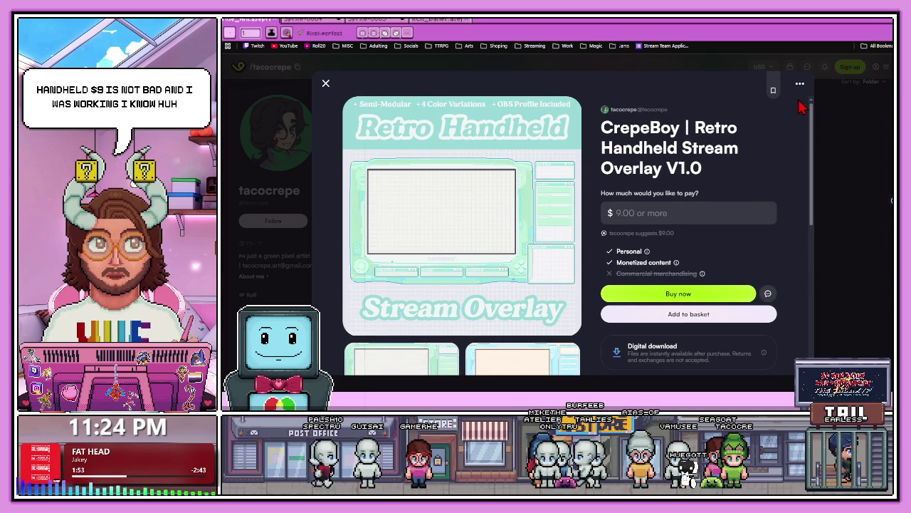
left_click(853, 112)
left_click(446, 206)
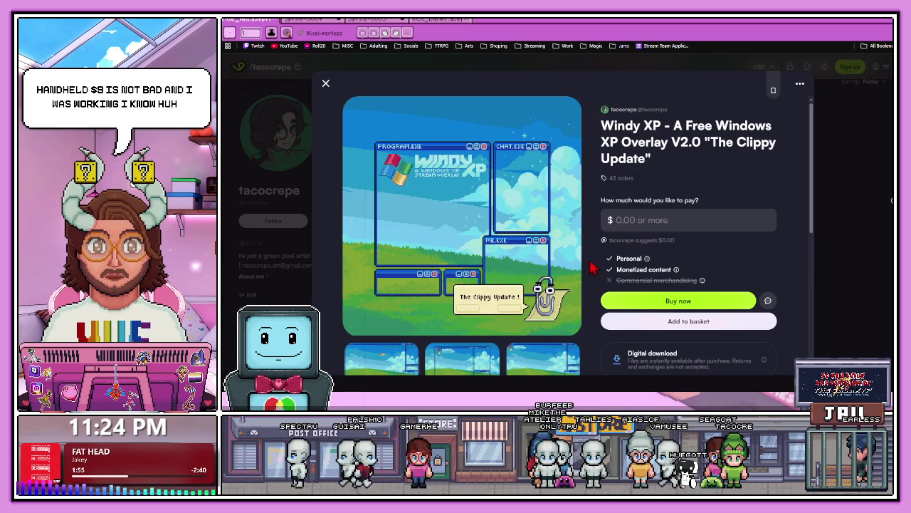
scroll(534, 272, "down", 1)
scroll(534, 273, "down", 1)
left_click(442, 285)
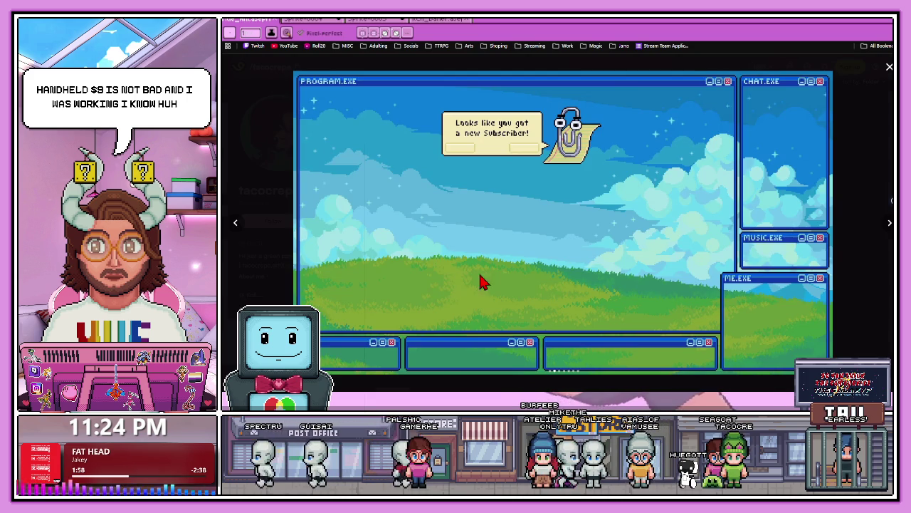
left_click(889, 224)
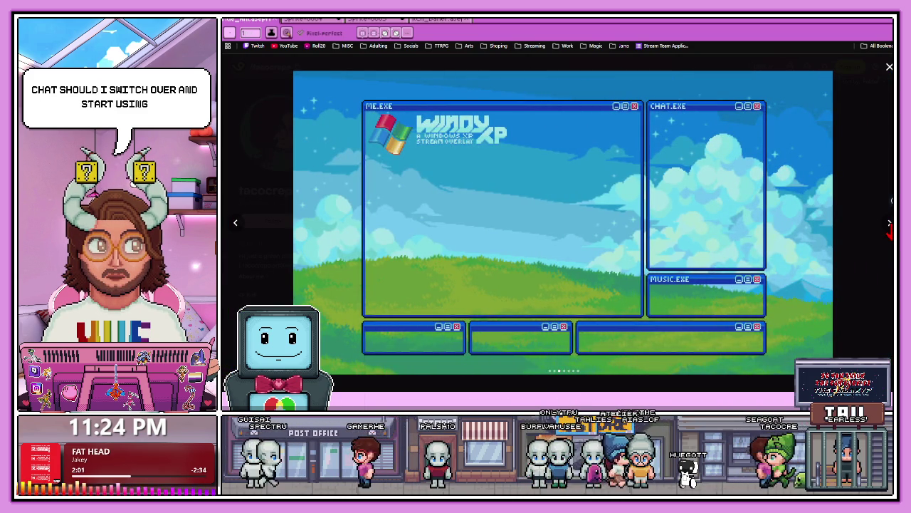
left_click(889, 223)
key("Escape")
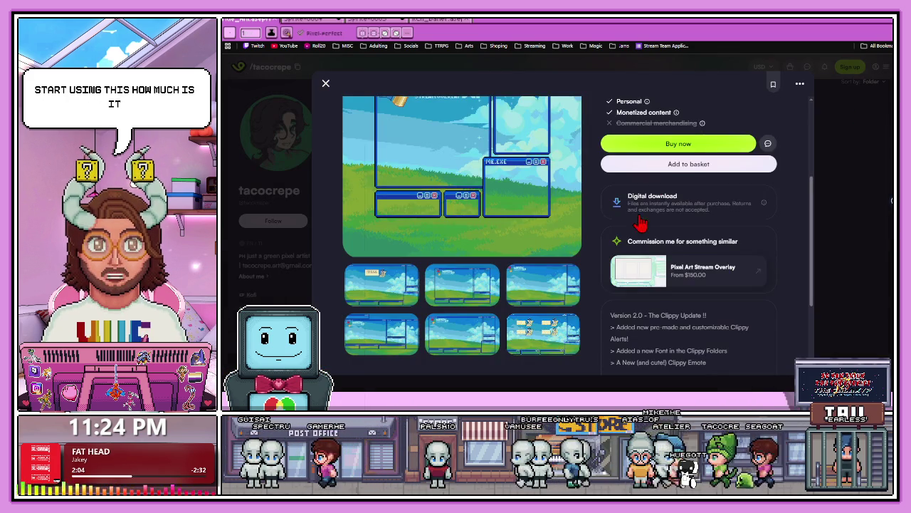
scroll(634, 235, "up", 3)
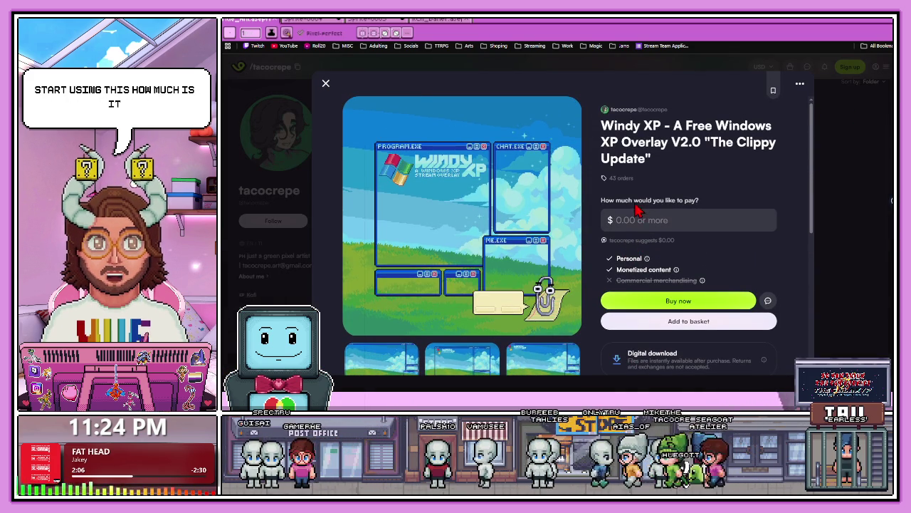
scroll(705, 279, "down", 2)
left_click(829, 96)
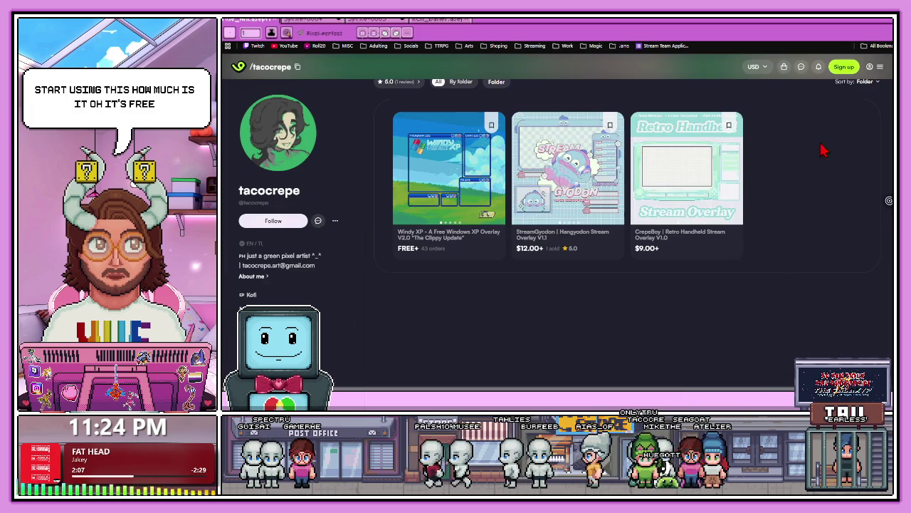
left_click(546, 185)
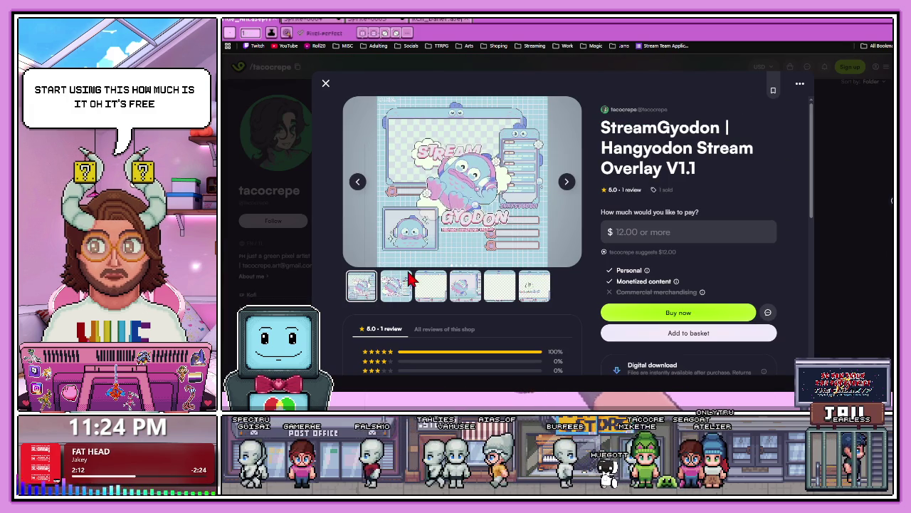
left_click(401, 288)
left_click(432, 292)
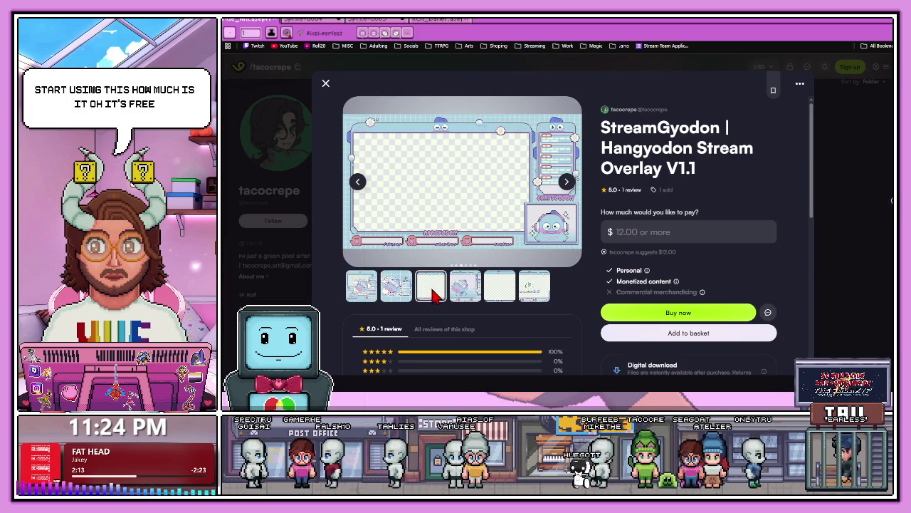
left_click(472, 294)
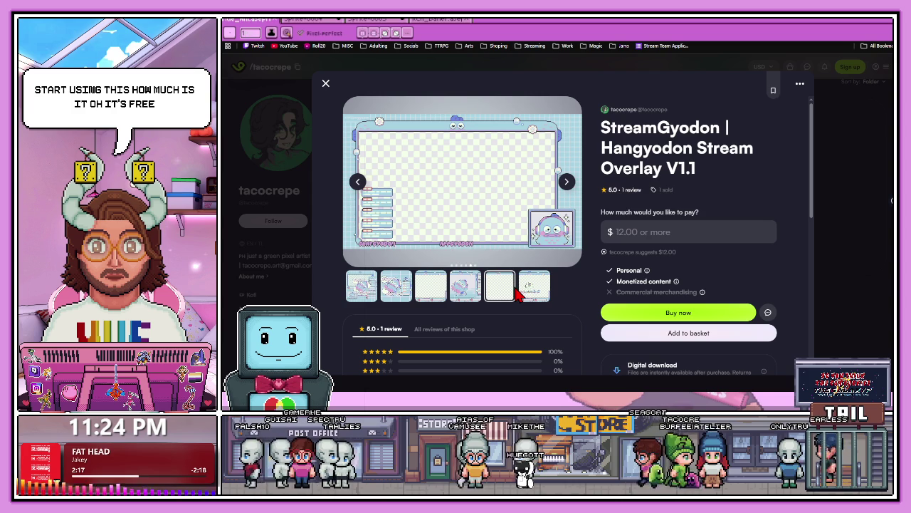
left_click(525, 293)
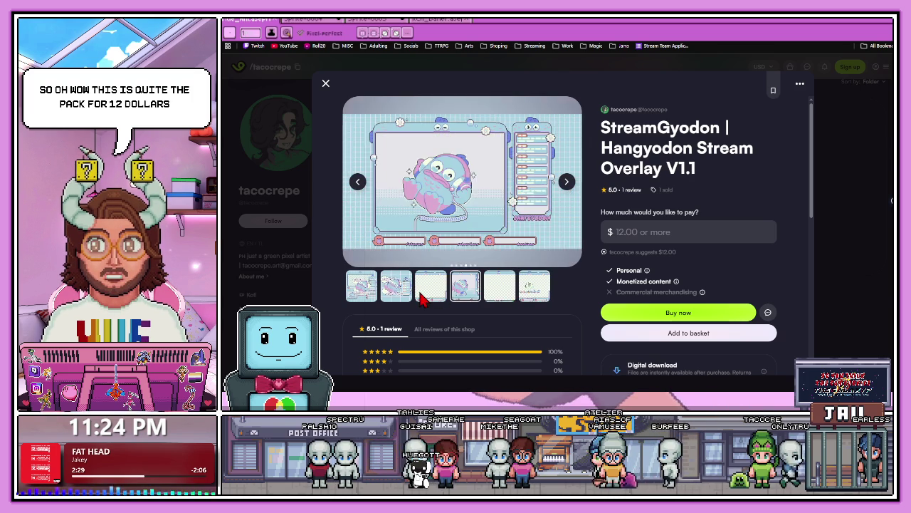
left_click(366, 296)
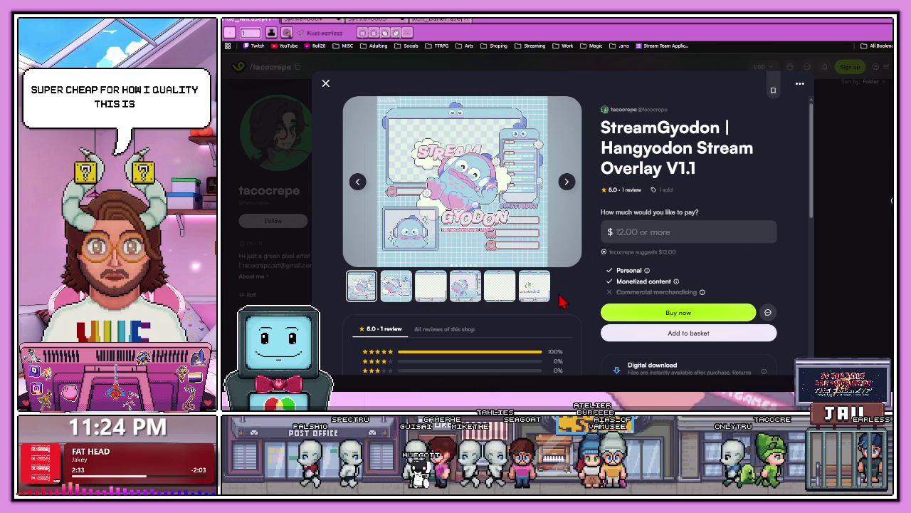
left_click(431, 291)
left_click(467, 294)
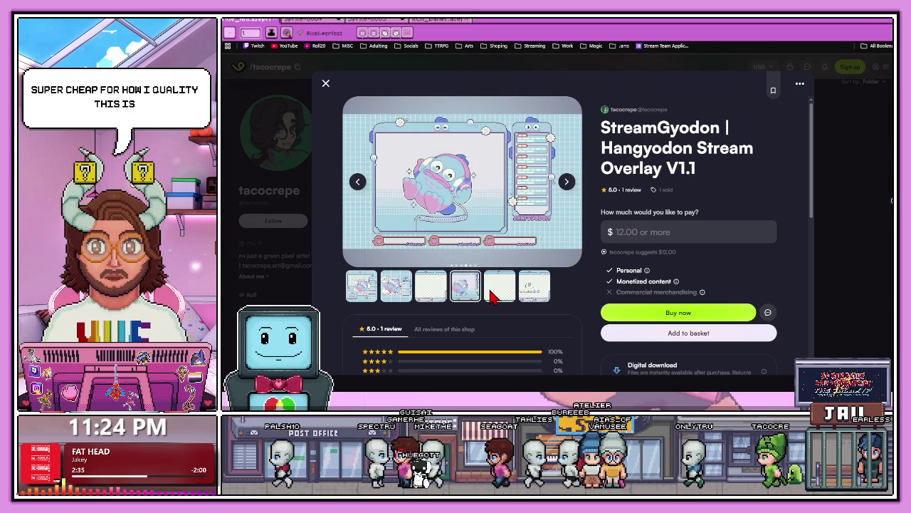
left_click(495, 290)
left_click(847, 110)
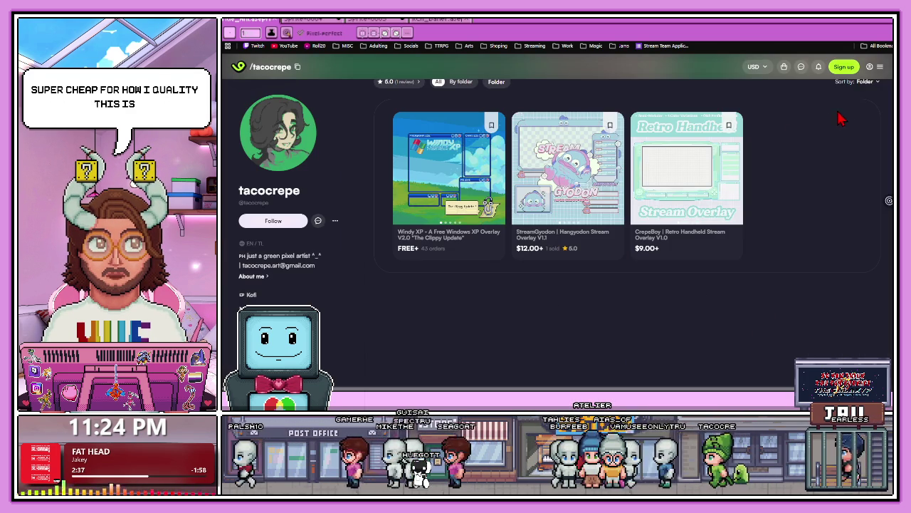
left_click(699, 188)
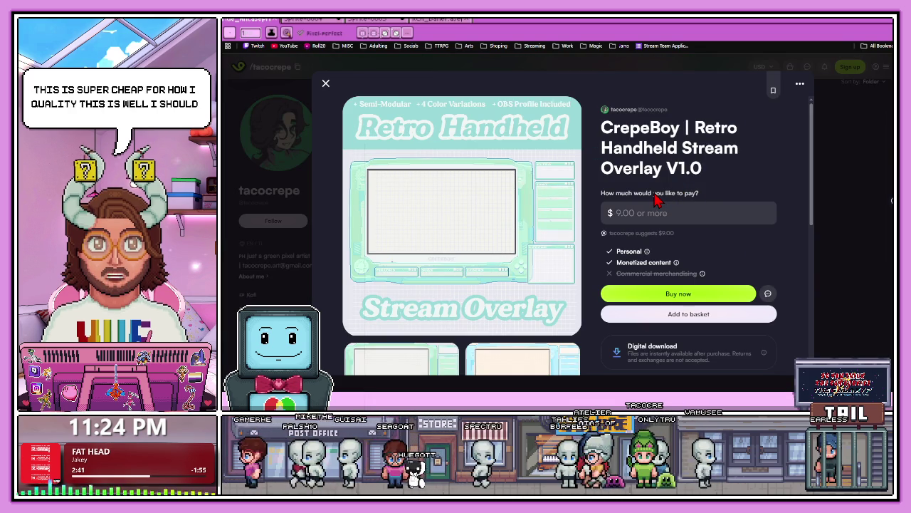
left_click(847, 121)
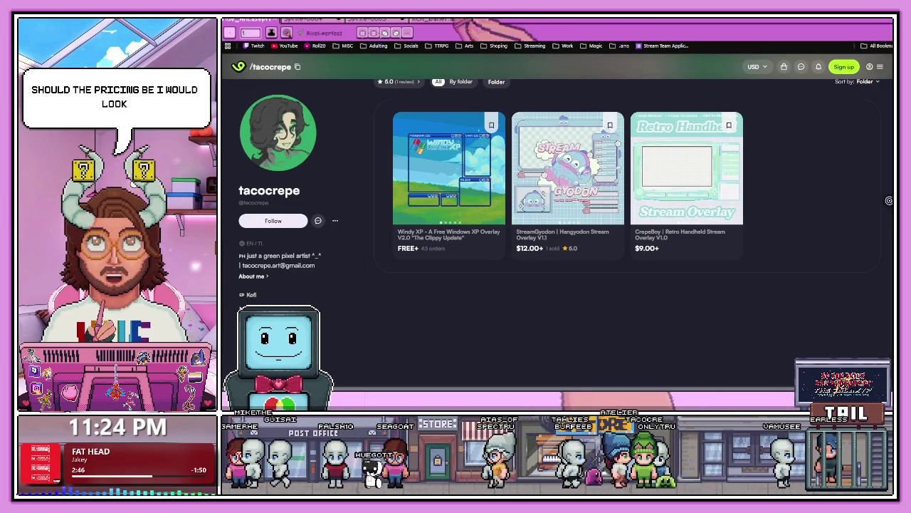
key("ctrl+t")
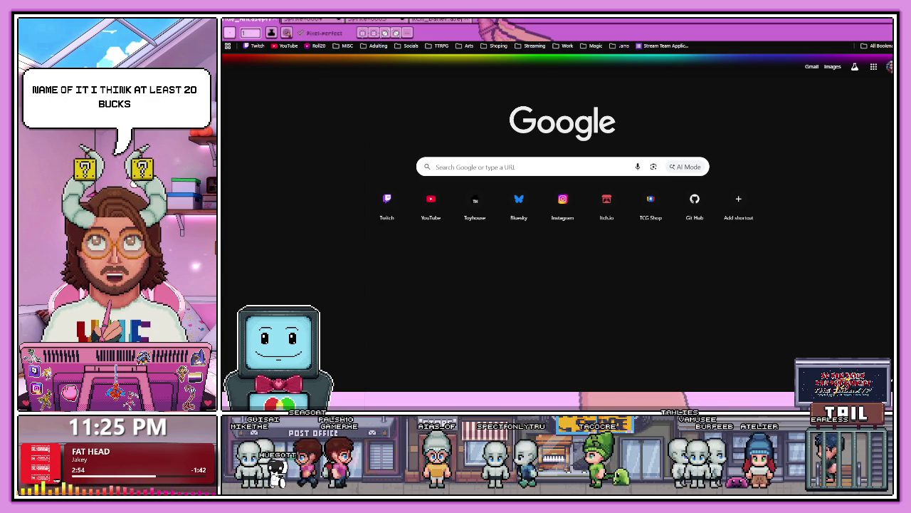
Step: Search Google for 'stream overlays' from the new tab page
key("ctrl+w")
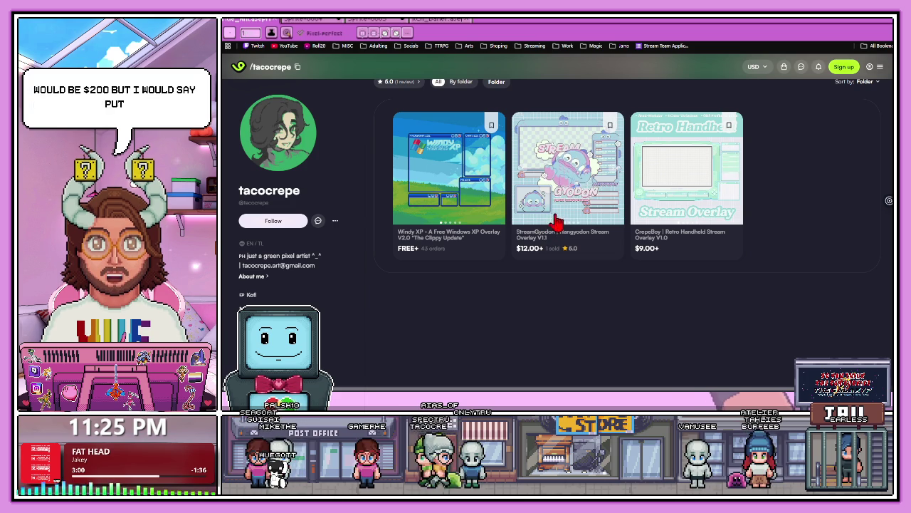
left_click(530, 25)
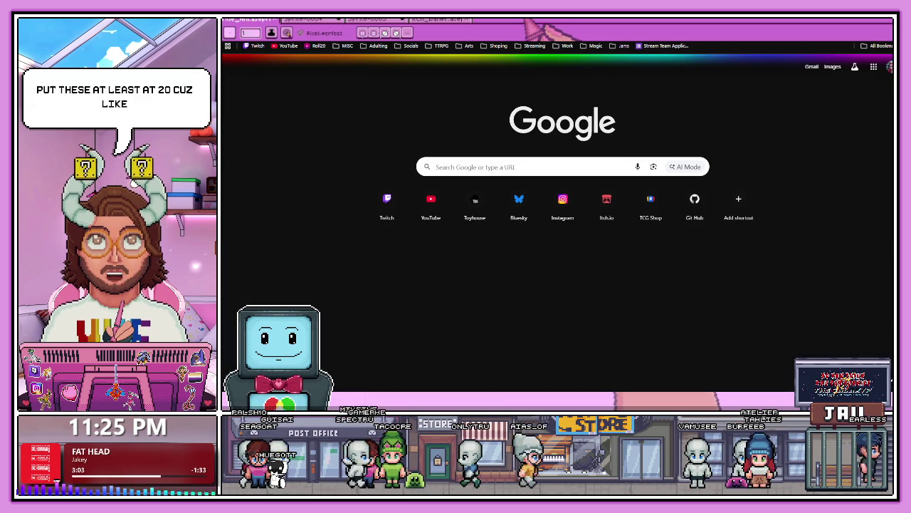
type("stre")
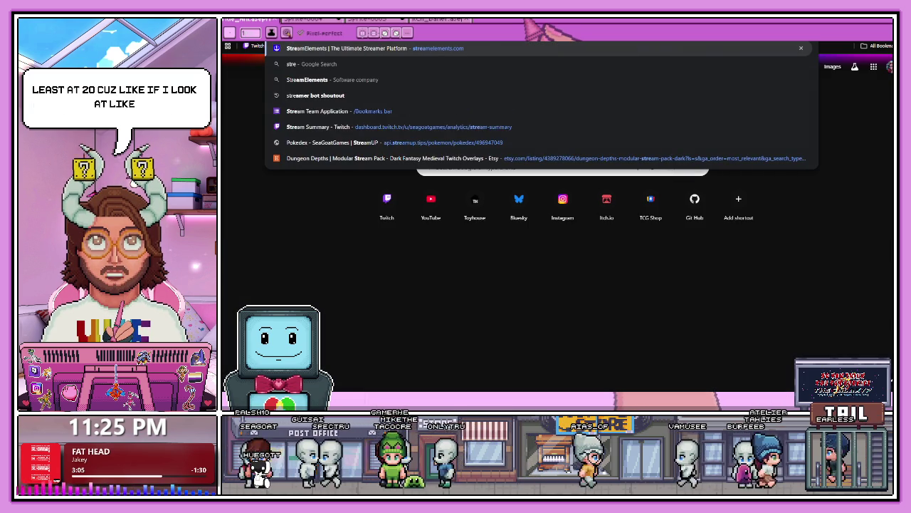
type("am overlays")
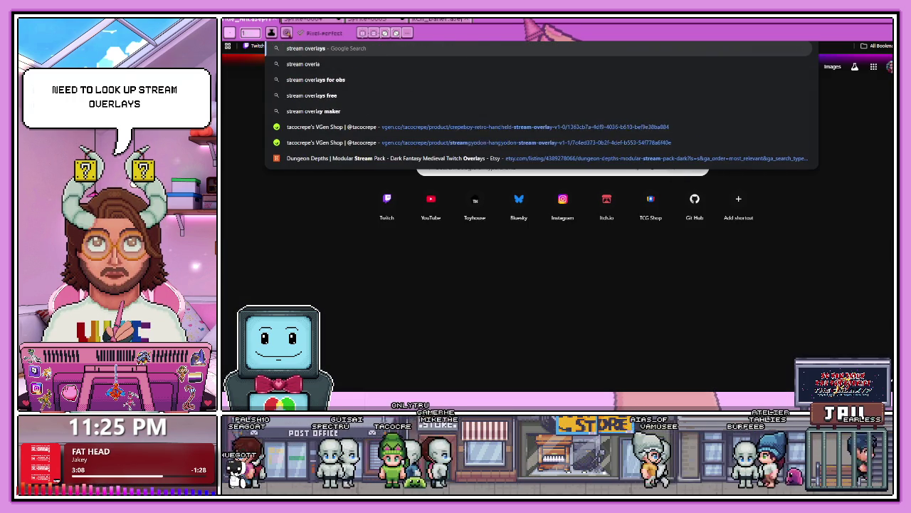
key("Return")
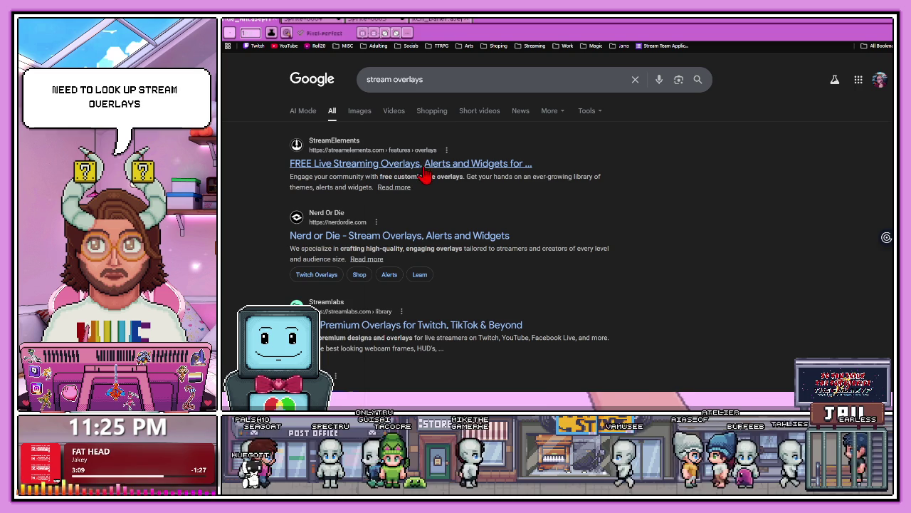
Step: Open Nerd or Die and browse its Twitch overlay listings priced $15–$30
left_click(365, 243)
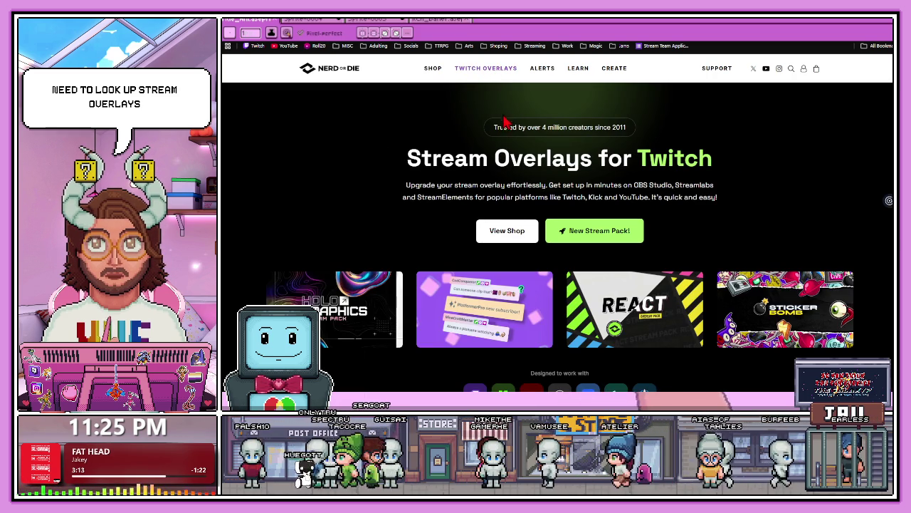
scroll(490, 139, "down", 5)
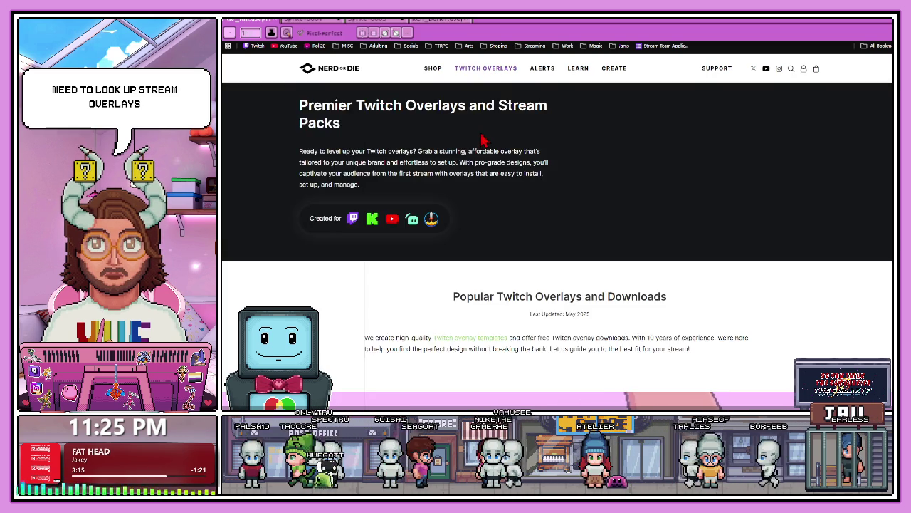
scroll(474, 143, "down", 3)
scroll(474, 142, "down", 5)
scroll(474, 145, "down", 5)
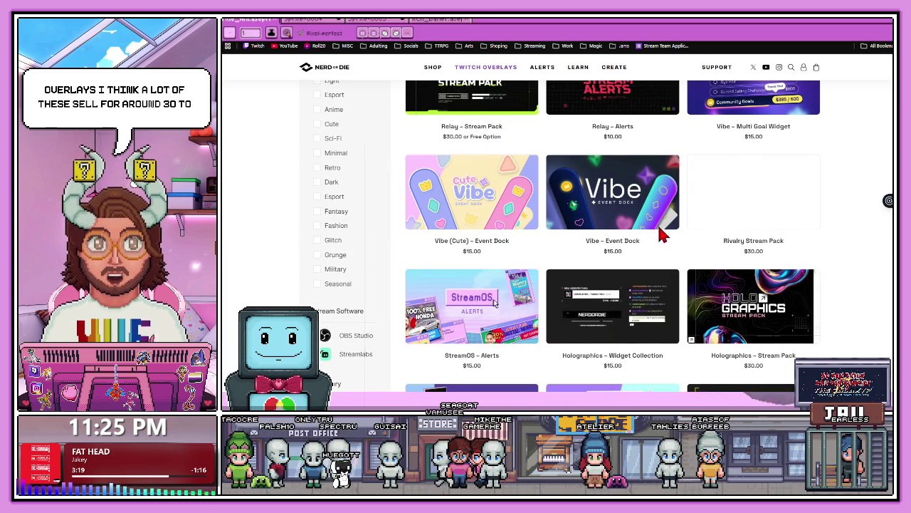
scroll(582, 186, "down", 2)
scroll(503, 179, "down", 2)
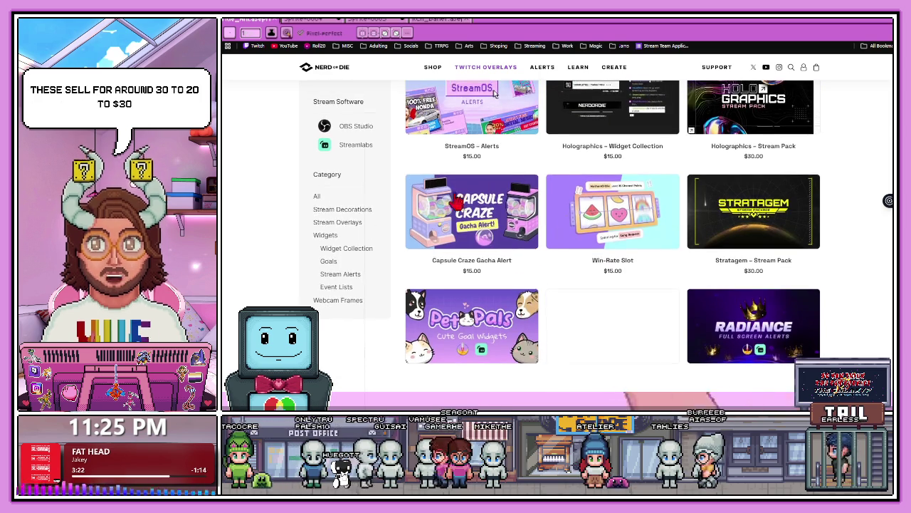
scroll(580, 250, "down", 3)
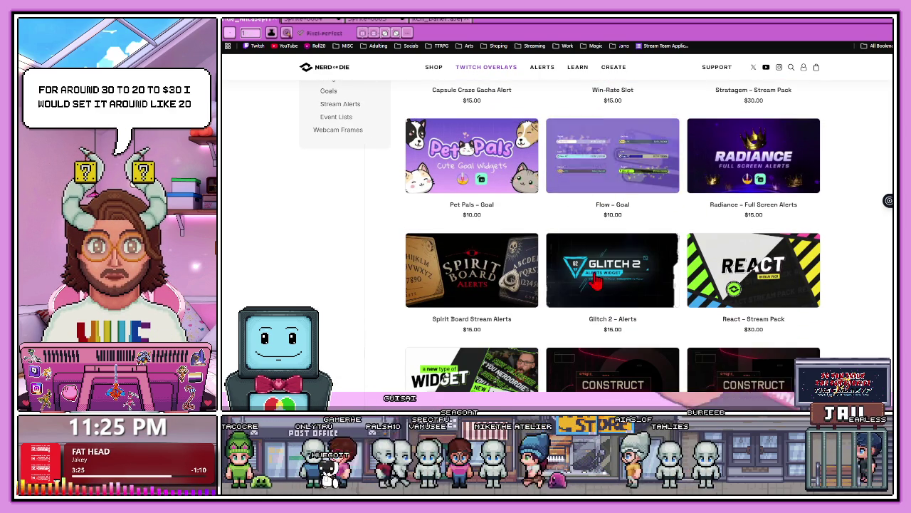
scroll(601, 281, "down", 2)
scroll(600, 282, "down", 1)
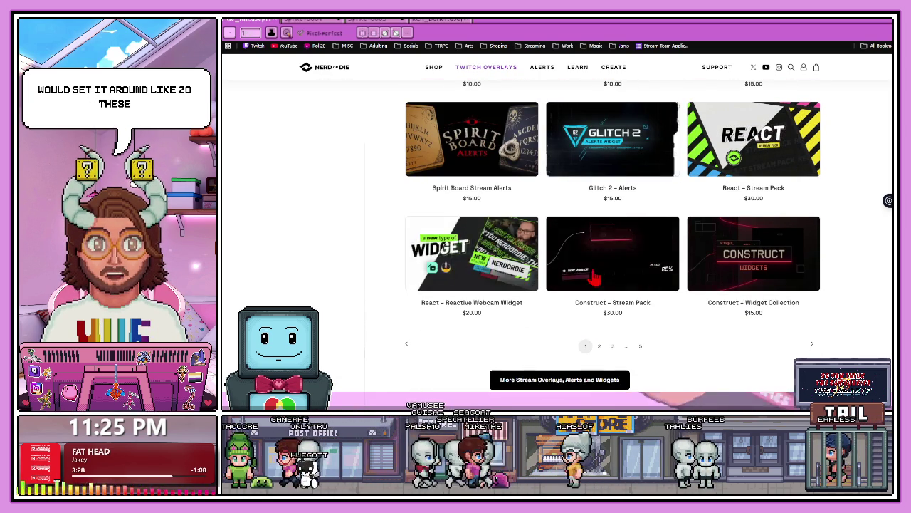
Step: View page 2 of the overlay listings, then start a new browser tab
left_click(600, 346)
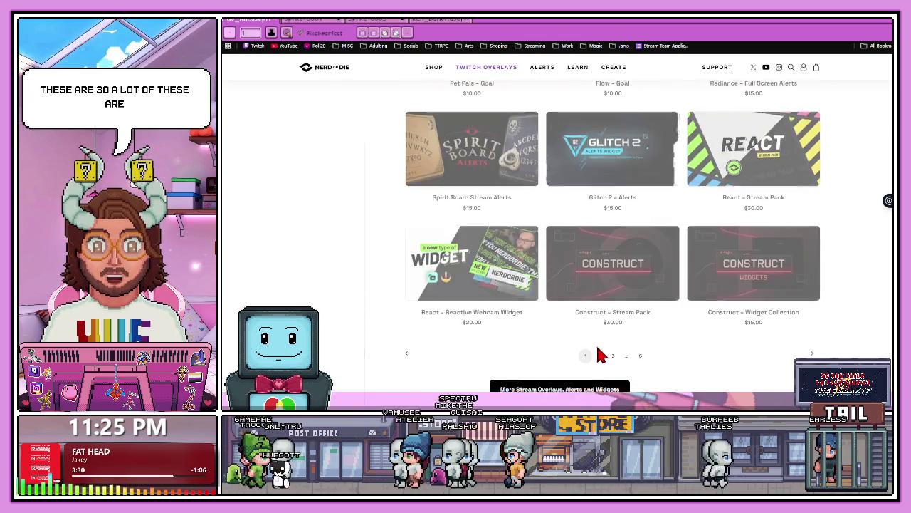
scroll(563, 242, "down", 2)
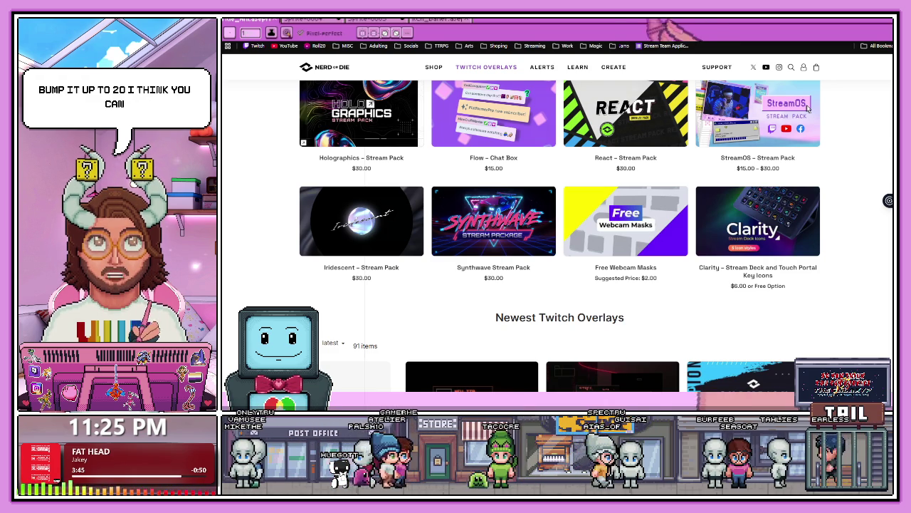
left_click(594, 30)
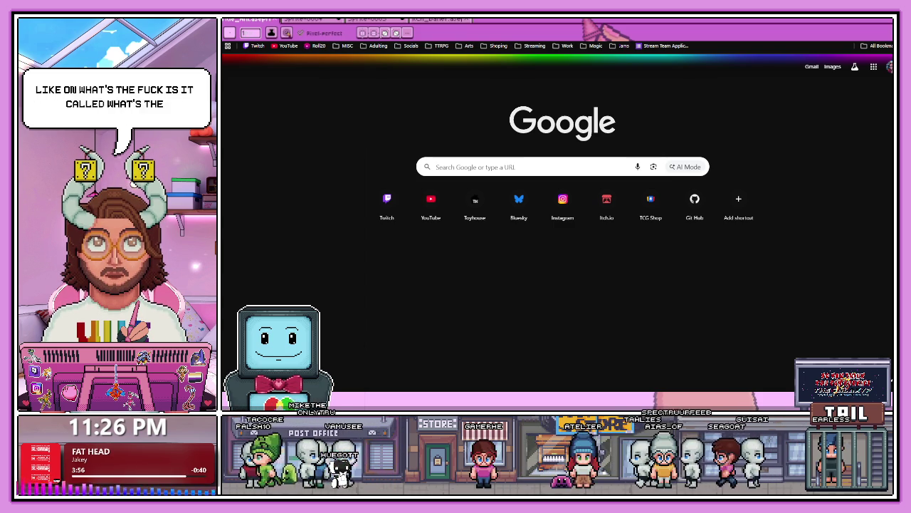
Step: Load etsy.com in a fresh browser tab
type("etsy.com/?ref=lgo")
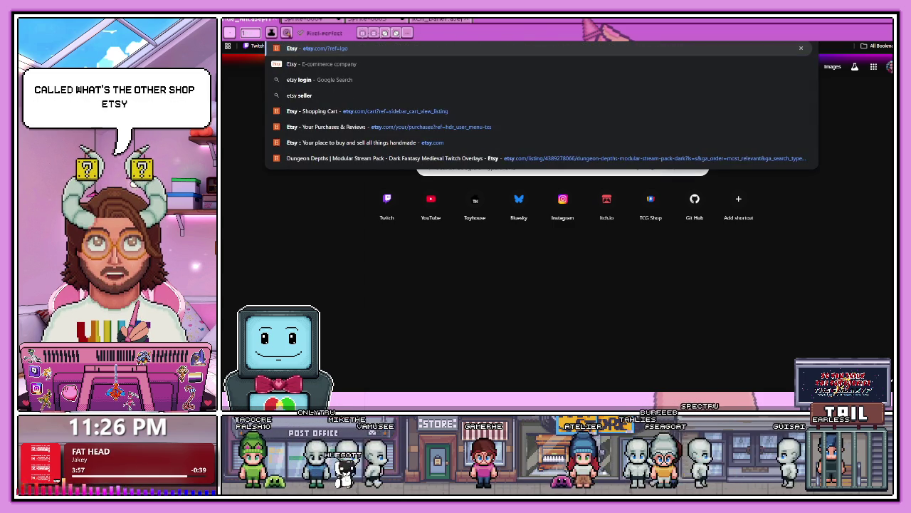
key("ctrl+w")
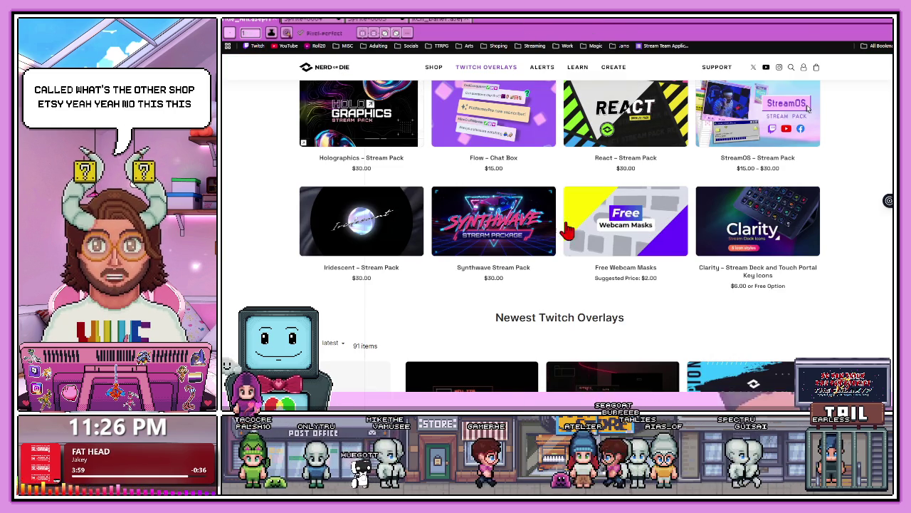
scroll(356, 264, "down", 2)
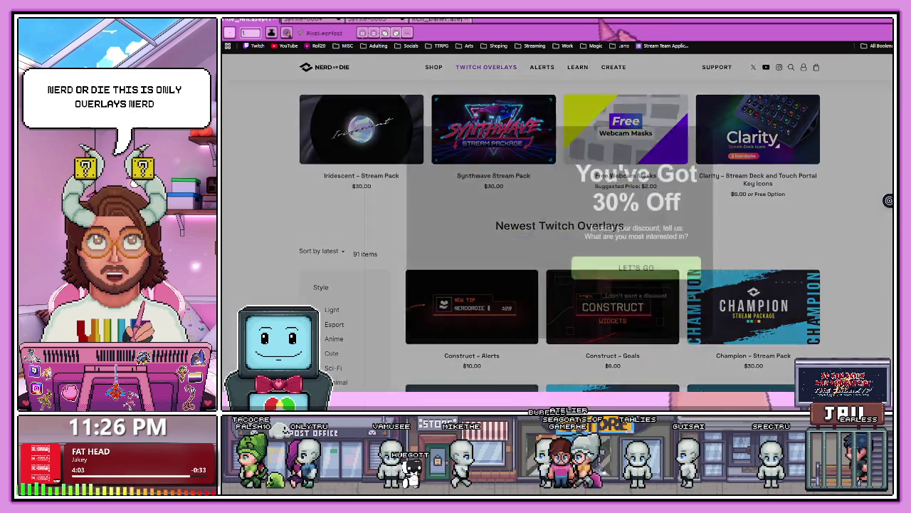
key("ctrl+t")
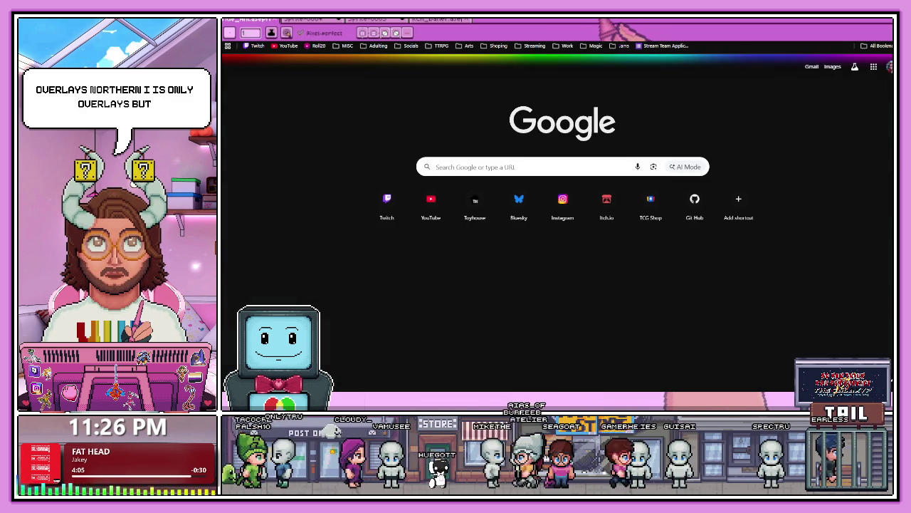
type("etsy.com")
key("Return")
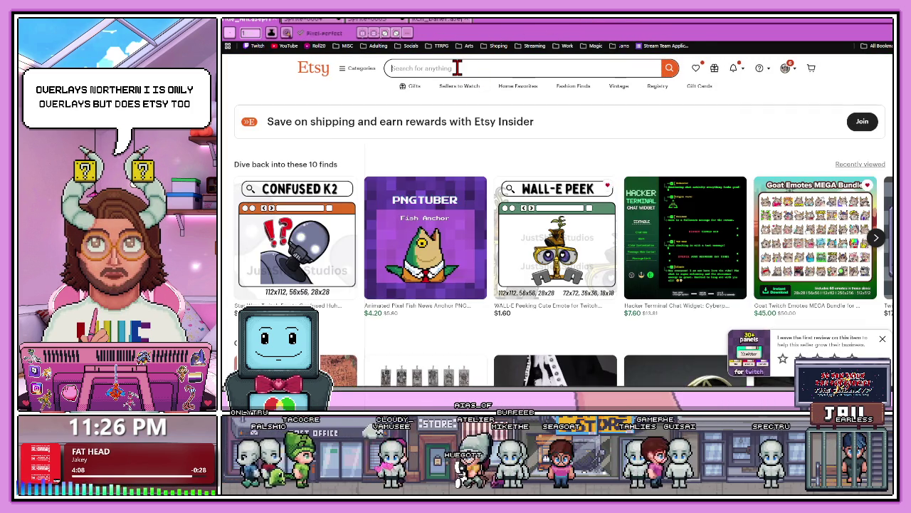
Step: Search Etsy for stream overlays and scroll through the first results
left_click(457, 68)
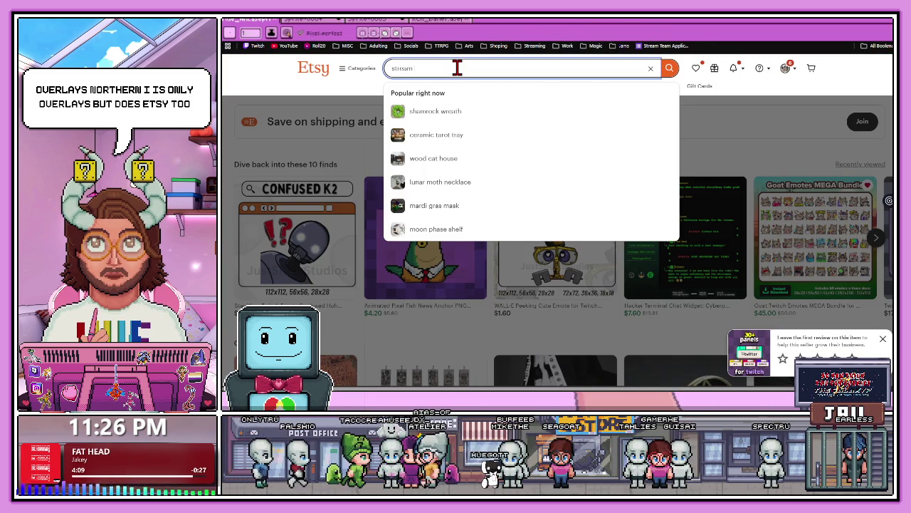
type("ov")
key("Return")
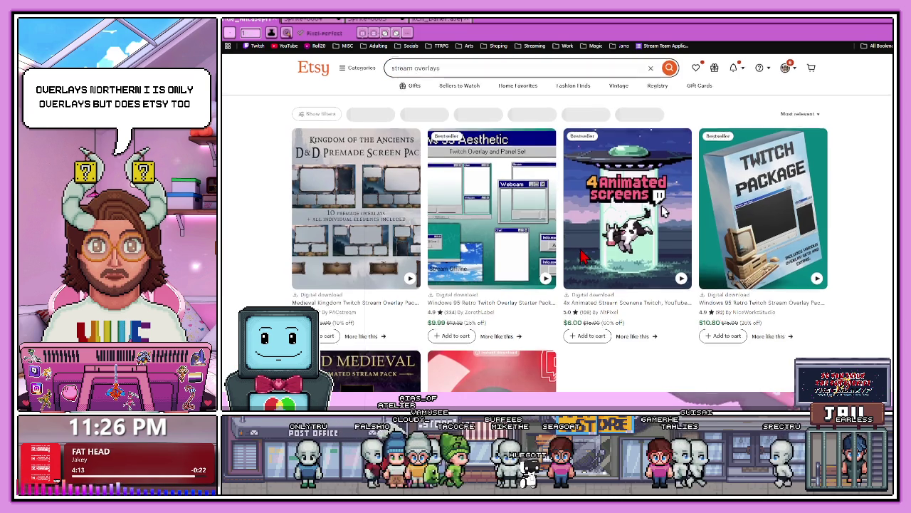
scroll(575, 244, "down", 1)
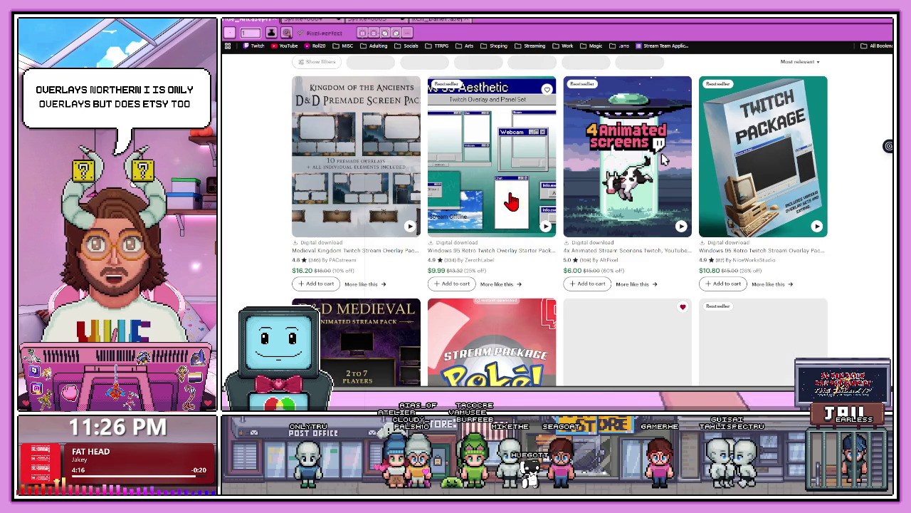
scroll(308, 157, "down", 1)
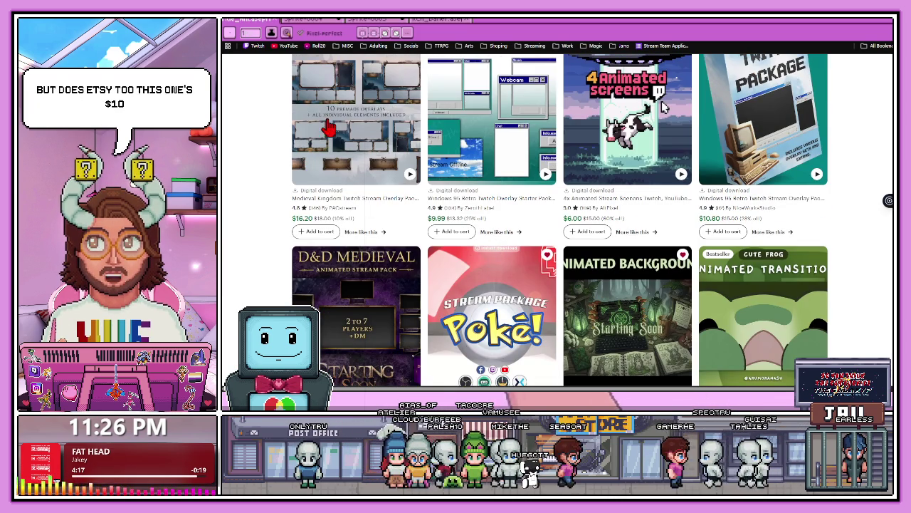
scroll(356, 242, "down", 3)
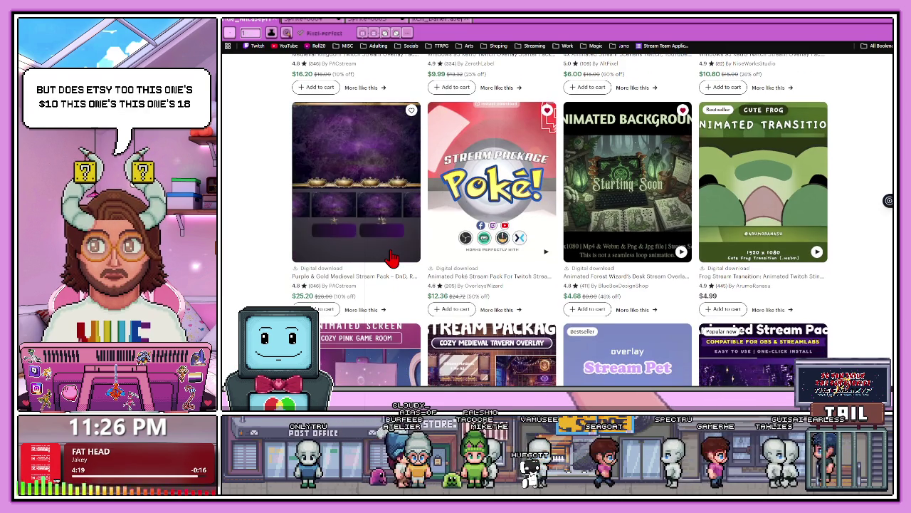
scroll(398, 263, "down", 4)
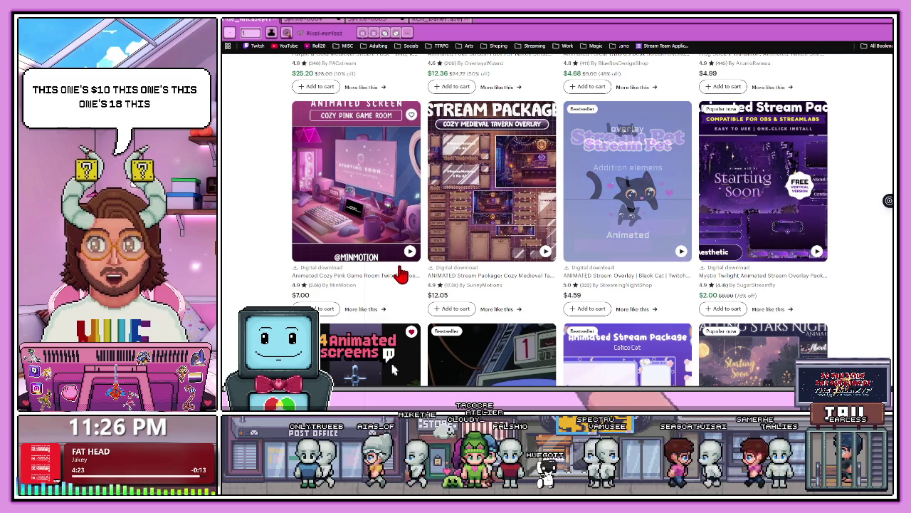
scroll(399, 274, "down", 4)
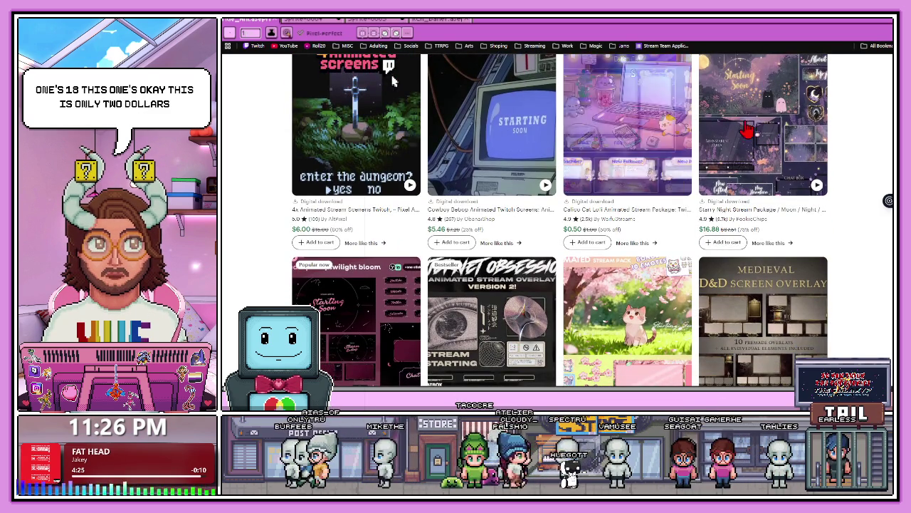
scroll(549, 200, "down", 5)
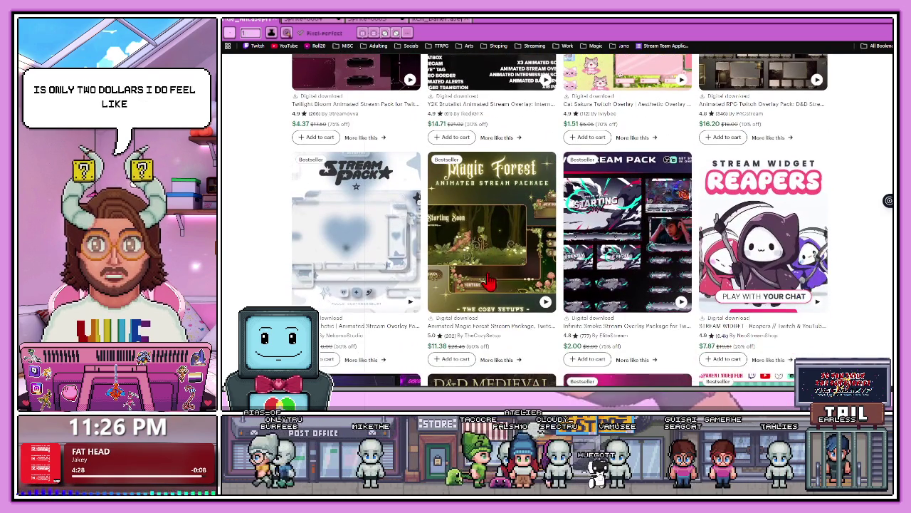
Step: Keep browsing results like Animated Gothic Anime at $28.29 and Lofi Cozy Room at $11.55
scroll(550, 214, "up", 4)
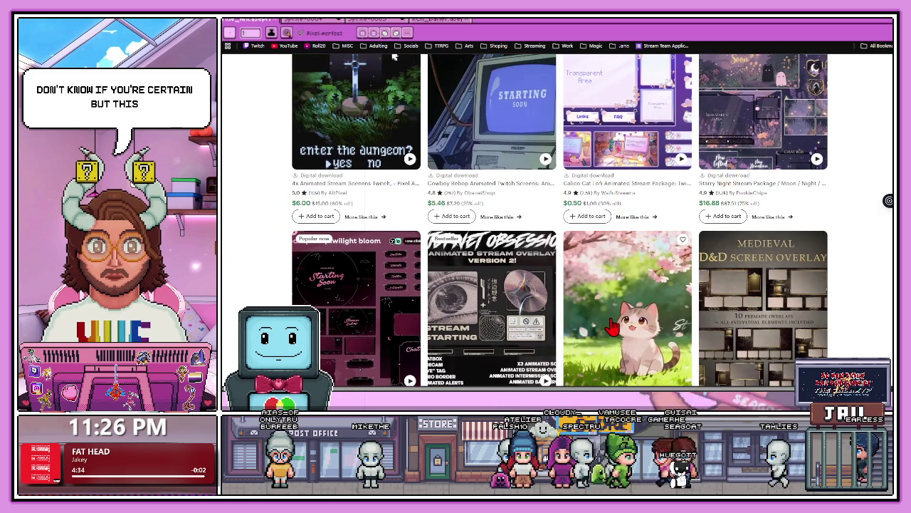
scroll(646, 276, "down", 1)
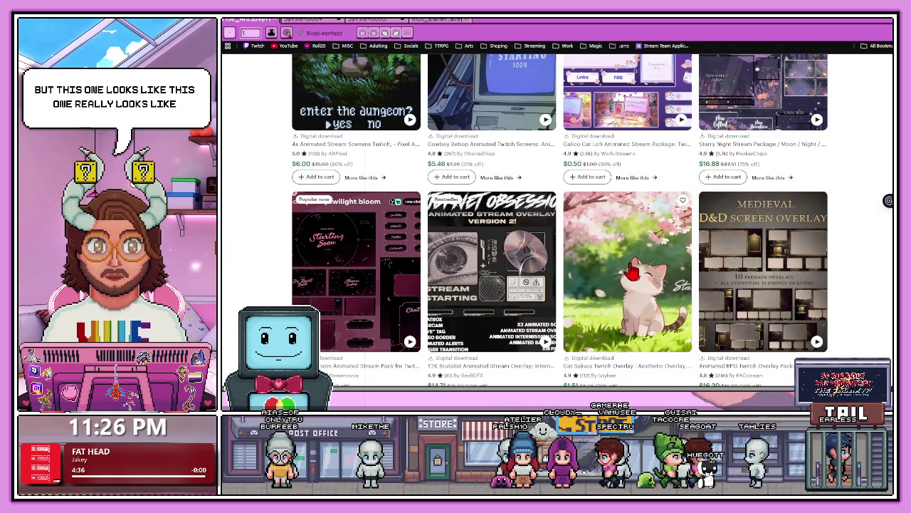
scroll(641, 275, "down", 2)
scroll(575, 285, "down", 2)
scroll(628, 212, "down", 1)
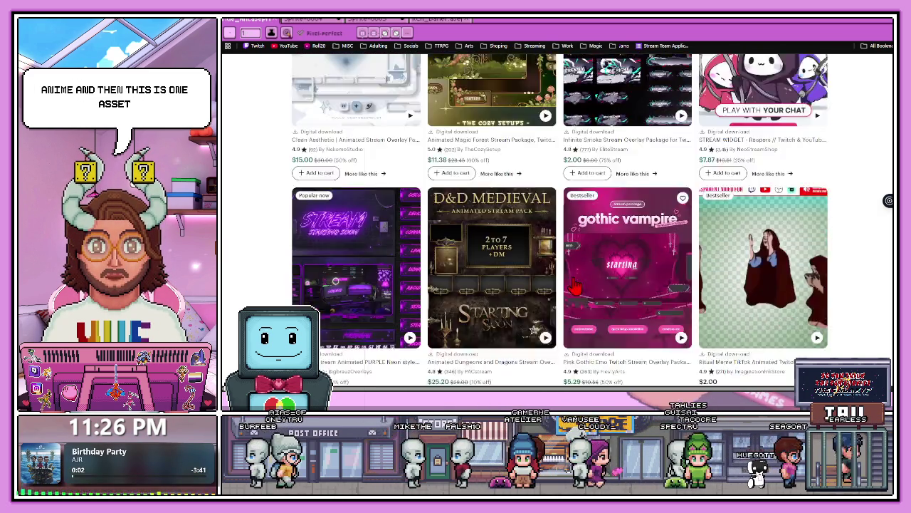
scroll(632, 194, "up", 2)
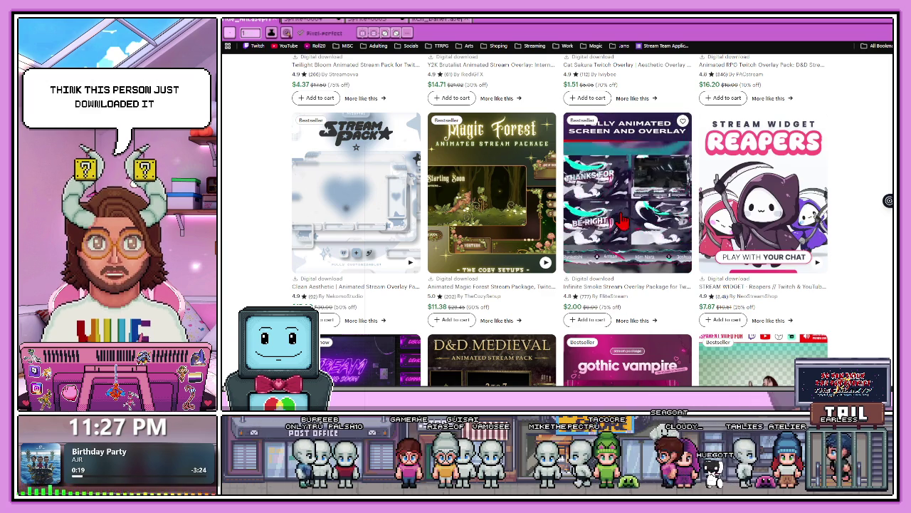
scroll(621, 226, "down", 5)
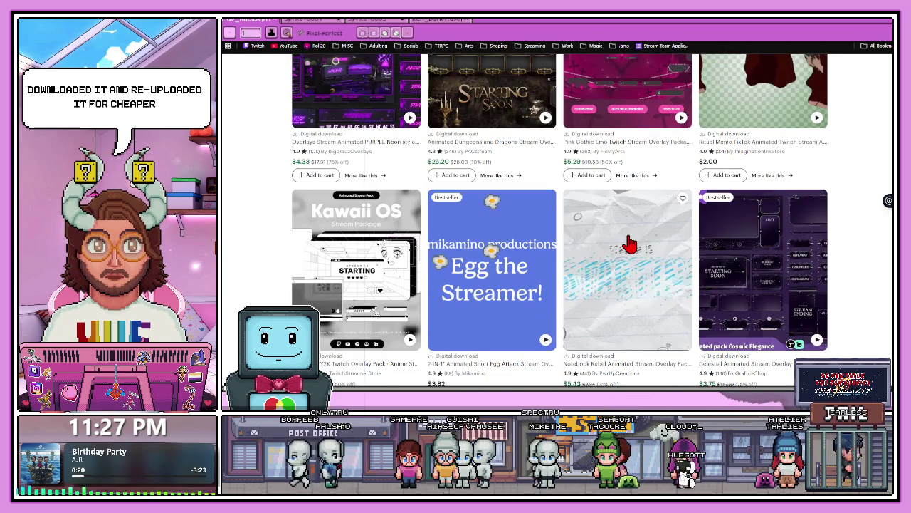
scroll(629, 244, "down", 3)
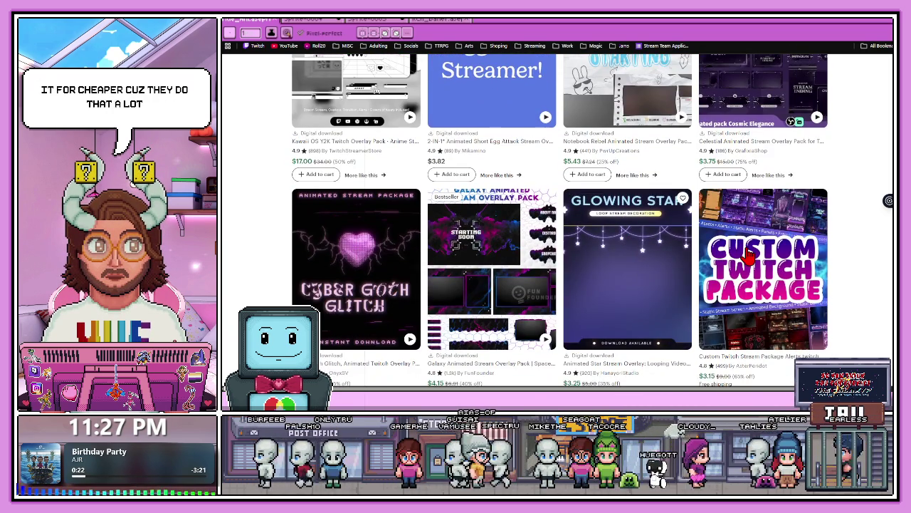
scroll(618, 235, "down", 5)
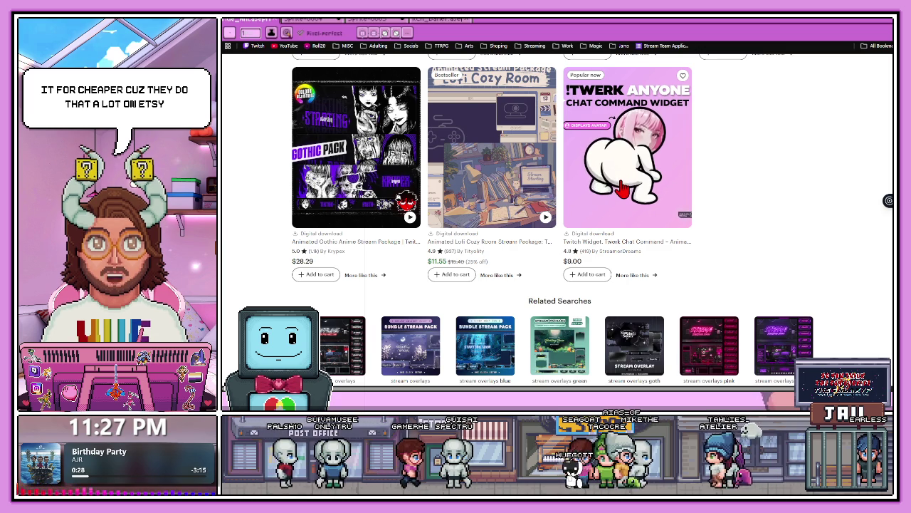
mouse_move(356, 147)
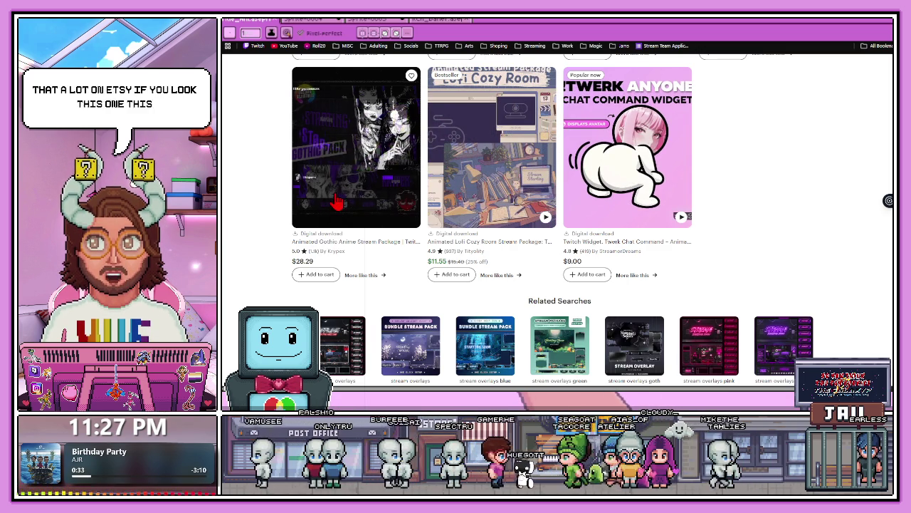
Step: Open the Animated Gothic Anime Stream Package listing and check its price and views
left_click(330, 229)
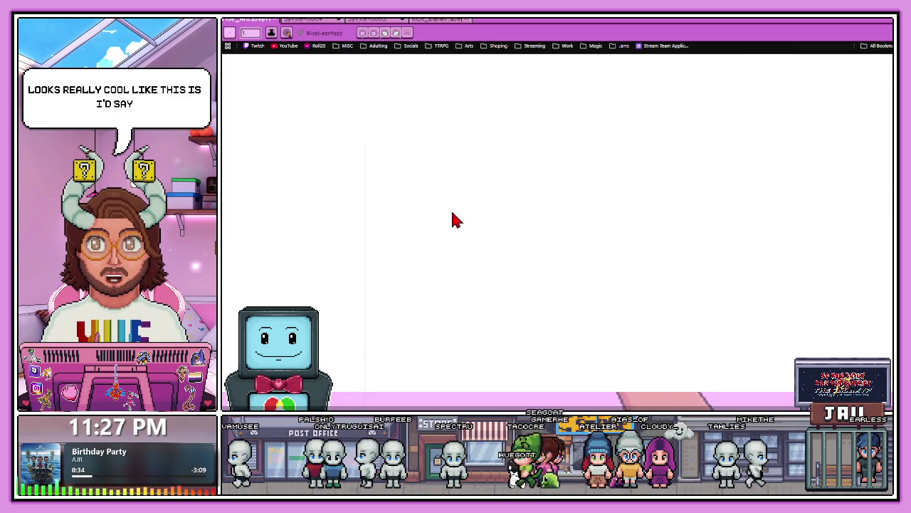
scroll(470, 216, "down", 2)
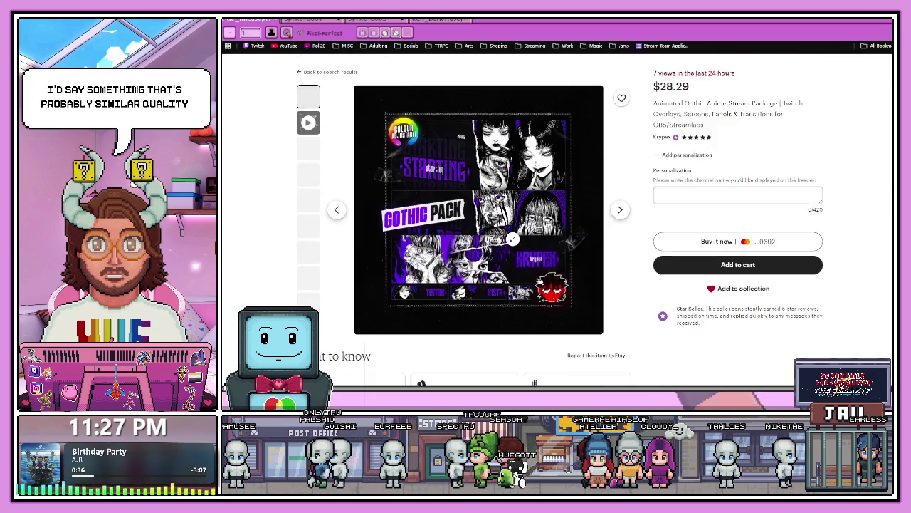
scroll(413, 168, "up", 1)
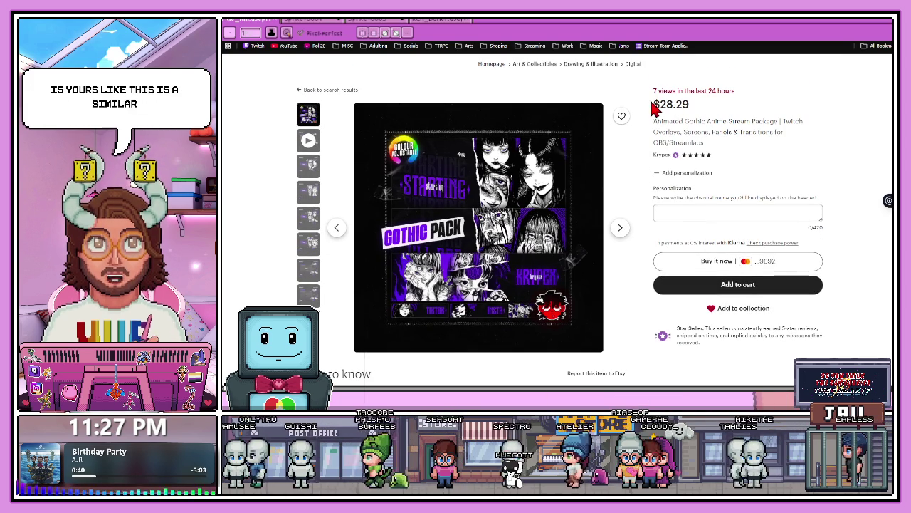
left_click_drag(741, 139, 716, 127)
left_click(790, 123)
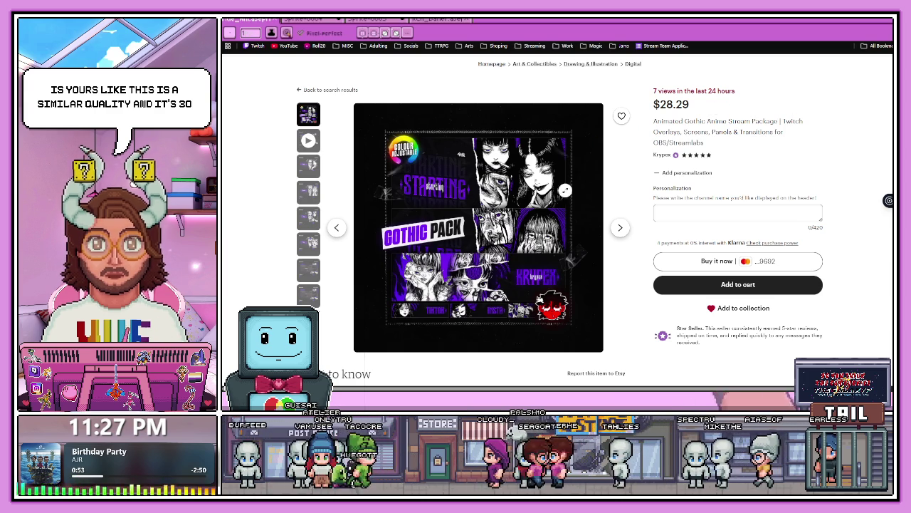
Step: View the pack's preview screens, including offline and intermission, then open the Krypex shop
left_click(308, 165)
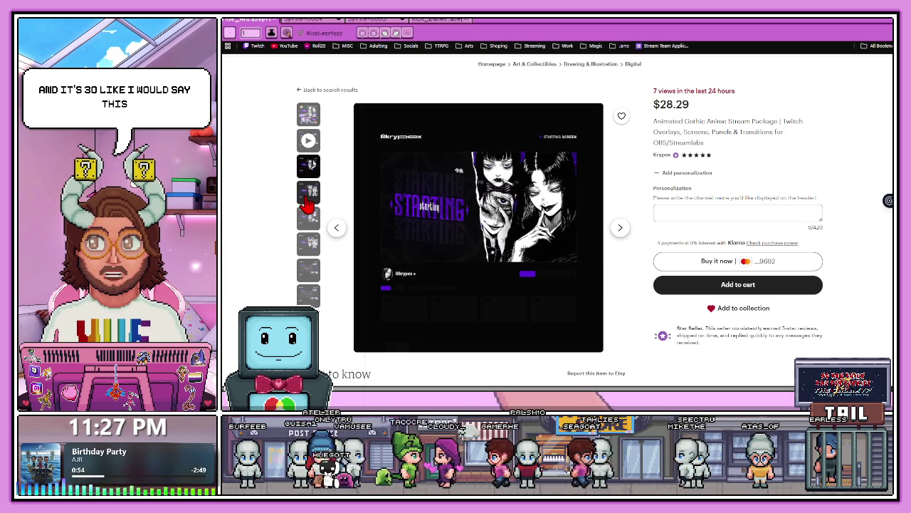
left_click(309, 193)
left_click(308, 246)
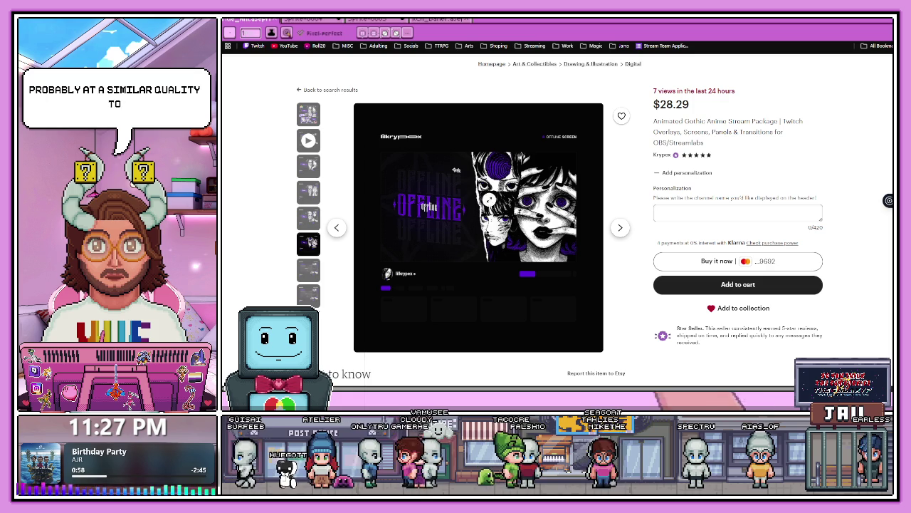
left_click_drag(685, 106, 658, 193)
left_click(741, 121)
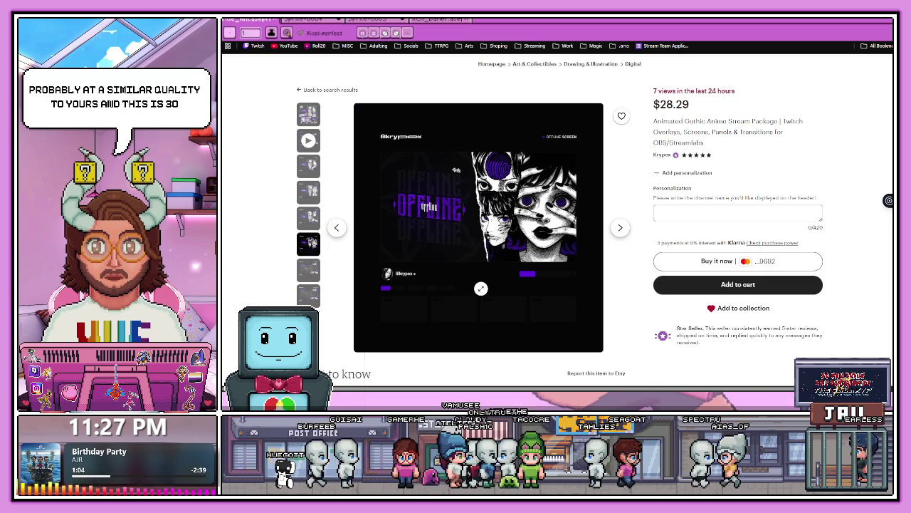
left_click(313, 278)
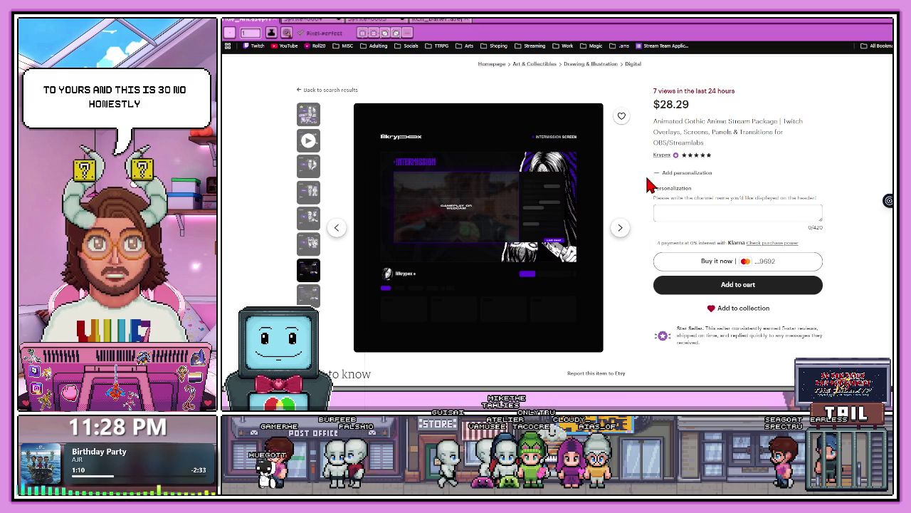
left_click(658, 156)
scroll(582, 216, "down", 5)
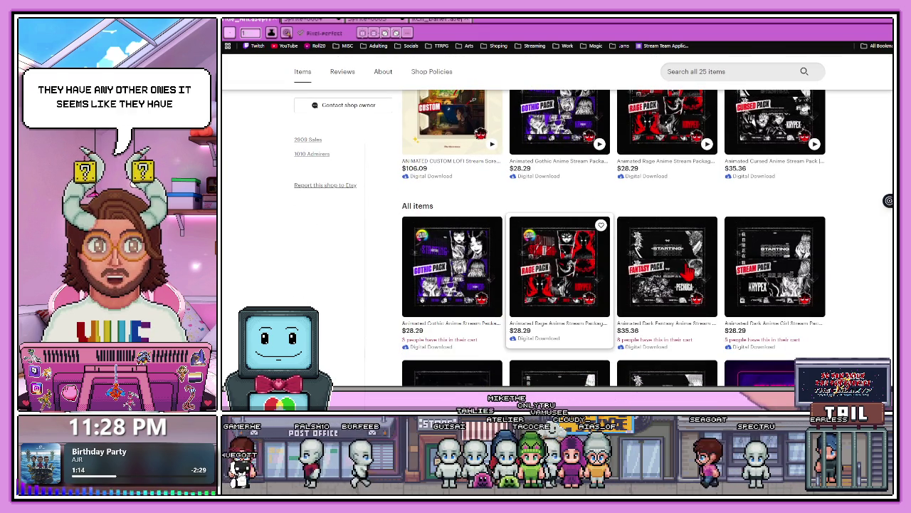
Step: Browse the Krypex shop's 25 items down to the reviews, then return to the tacocrepe VGen tab
scroll(604, 246, "down", 2)
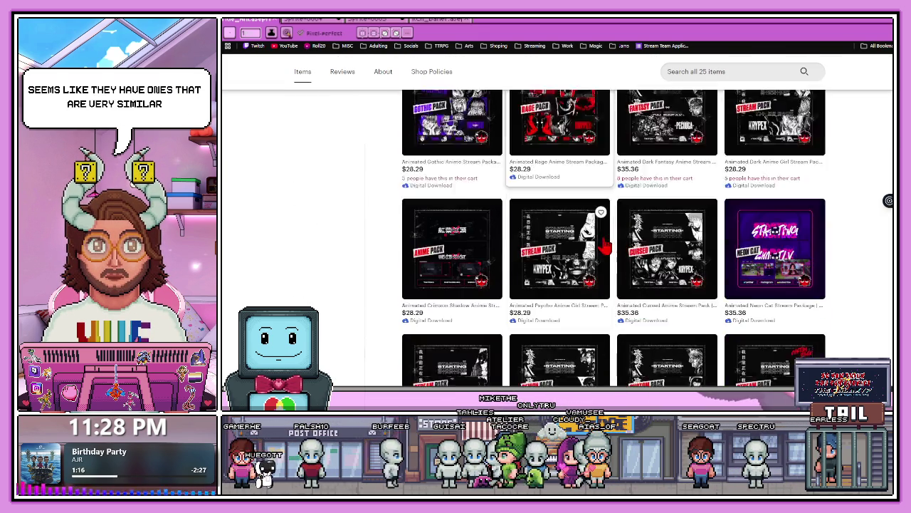
scroll(604, 247, "down", 1)
scroll(598, 247, "down", 2)
scroll(592, 246, "down", 2)
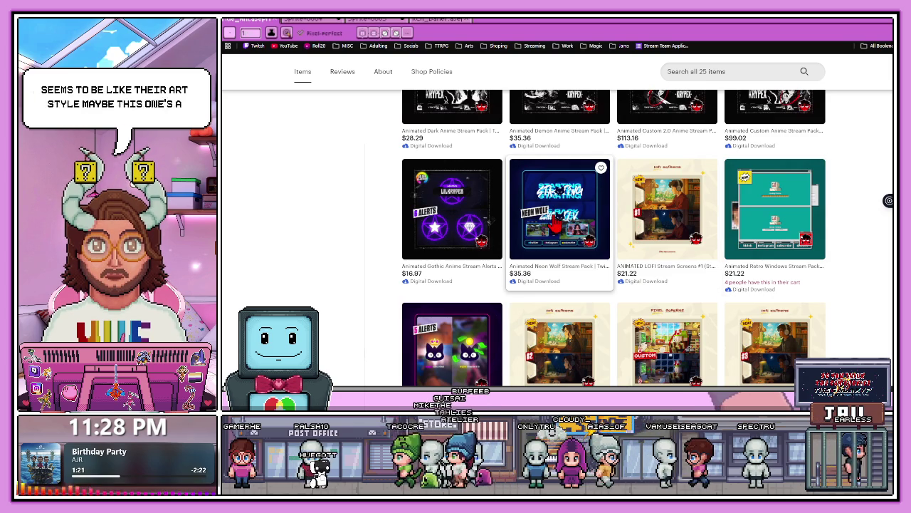
scroll(557, 219, "down", 3)
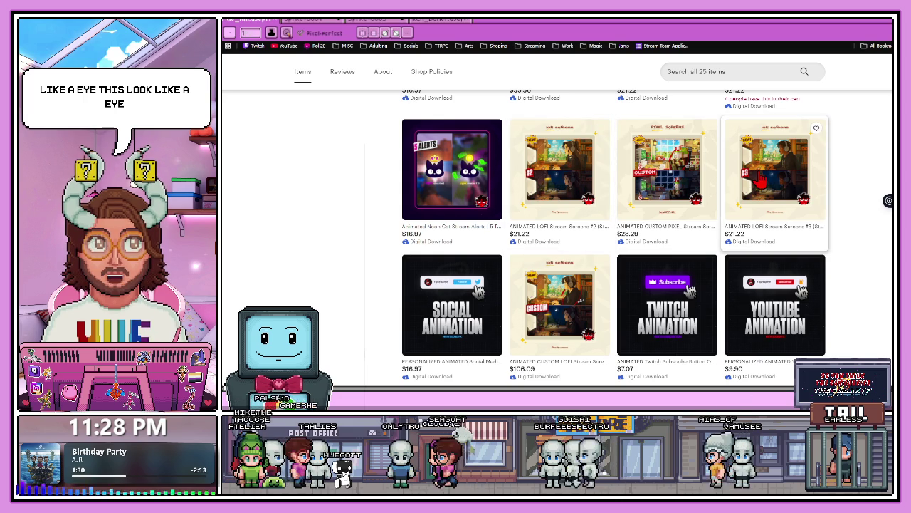
mouse_move(559, 170)
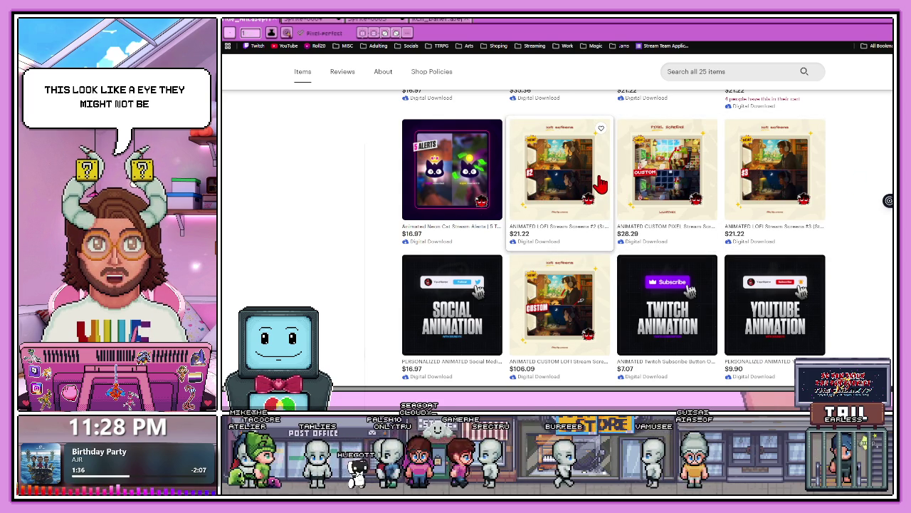
scroll(589, 191, "down", 5)
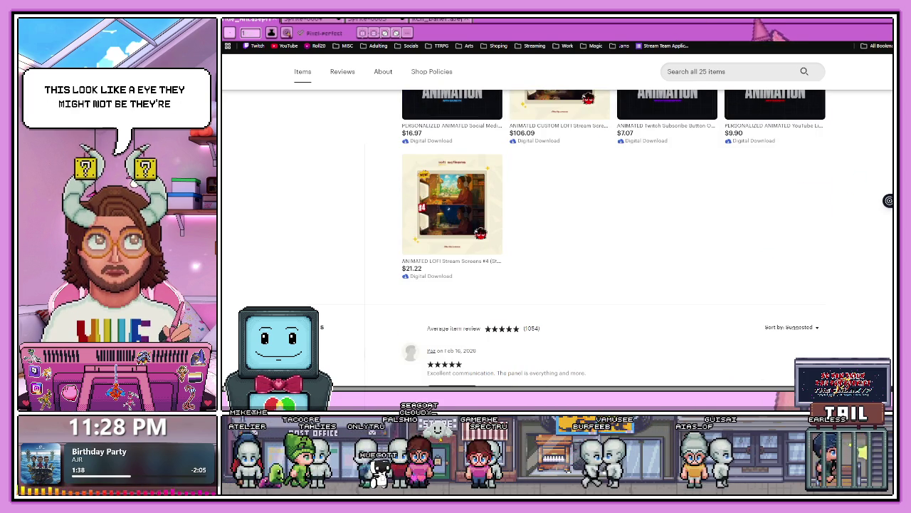
scroll(589, 191, "down", 5)
key("ctrl+Tab")
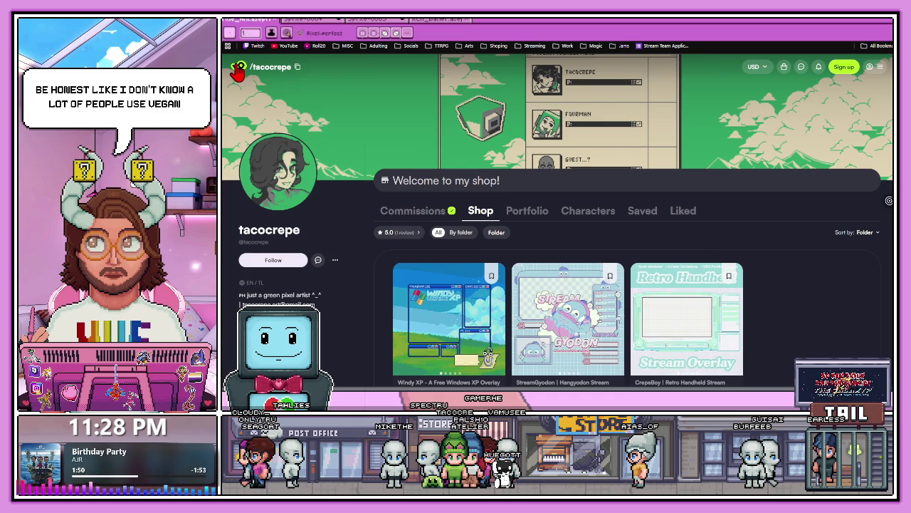
Step: Search VGen for 'stream overlays' from the home page
left_click(239, 69)
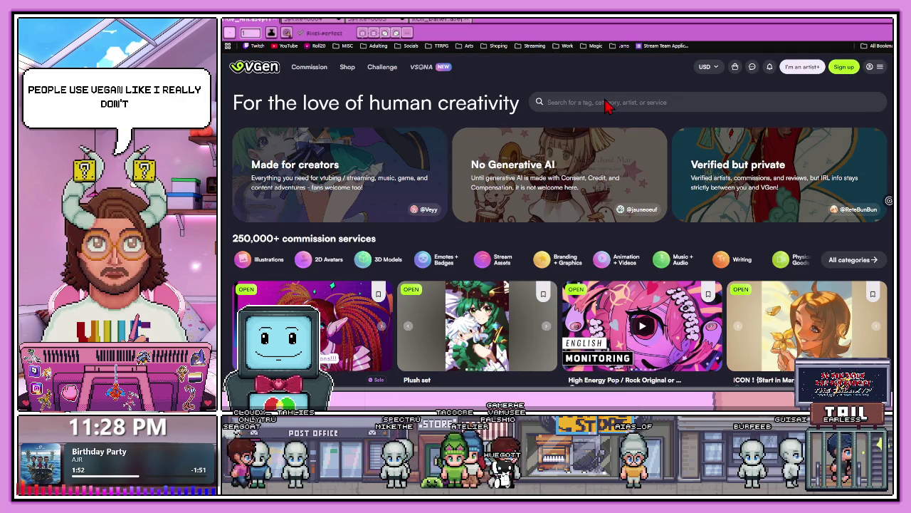
left_click(598, 101)
type("overla")
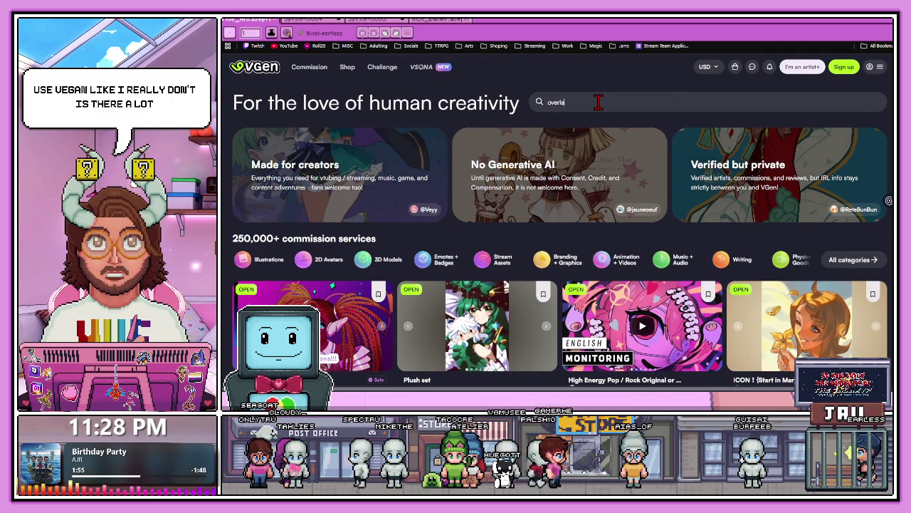
key("BackSpace")
key("BackSpace")
type("str")
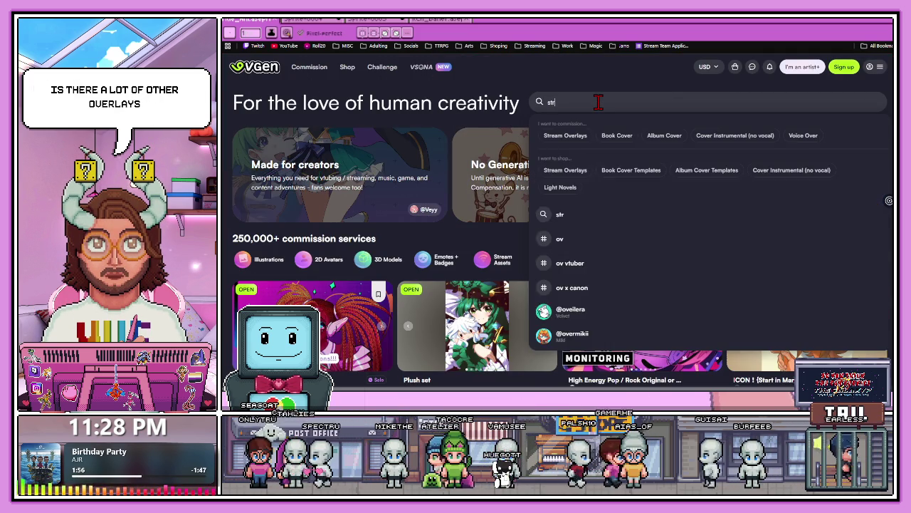
type("eam overl")
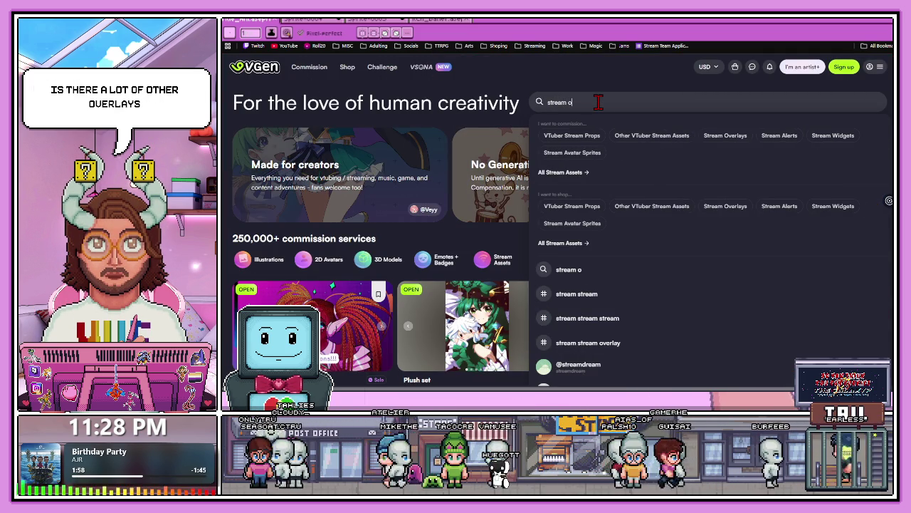
type("ays")
key("Return")
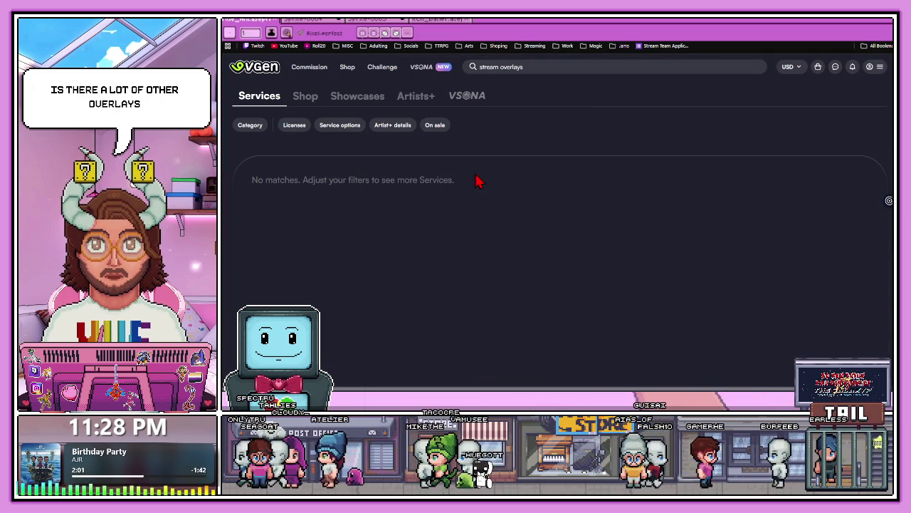
Step: Scroll the results and open the red Stream Overlay listing priced from $50.00
scroll(606, 189, "down", 1)
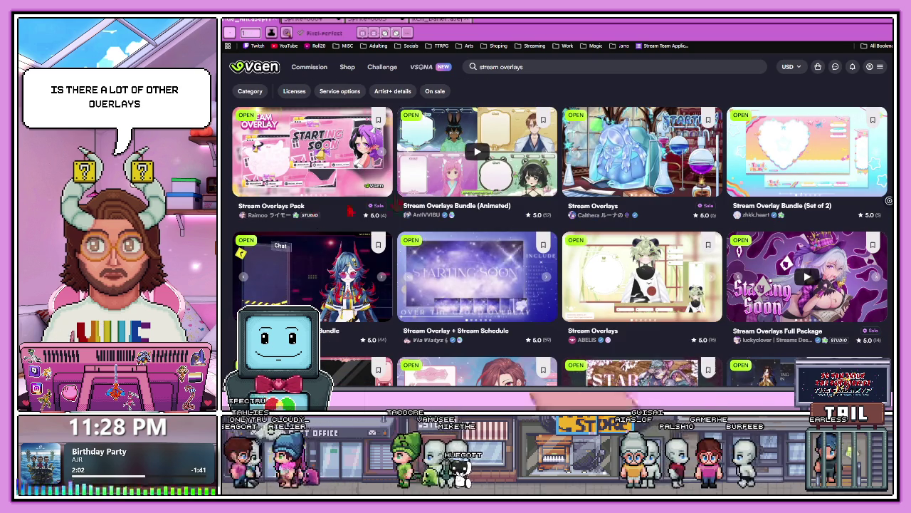
scroll(625, 198, "down", 3)
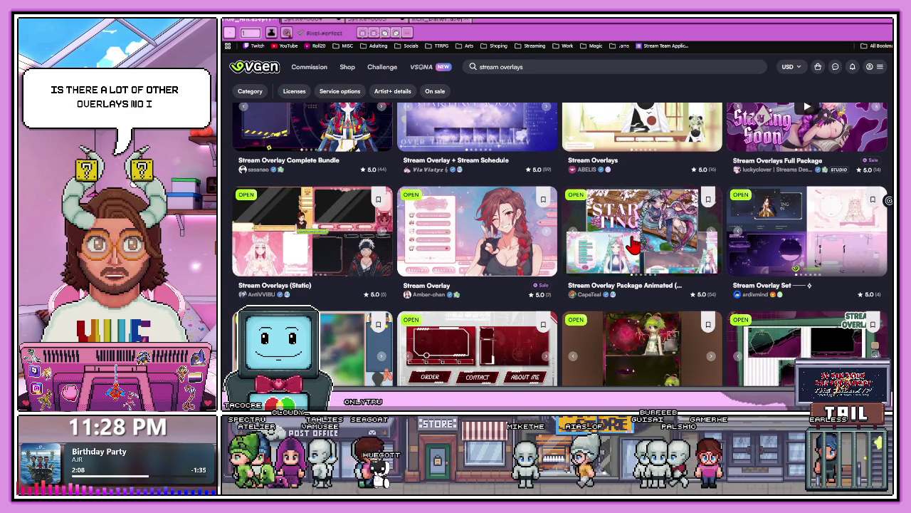
scroll(634, 246, "down", 1)
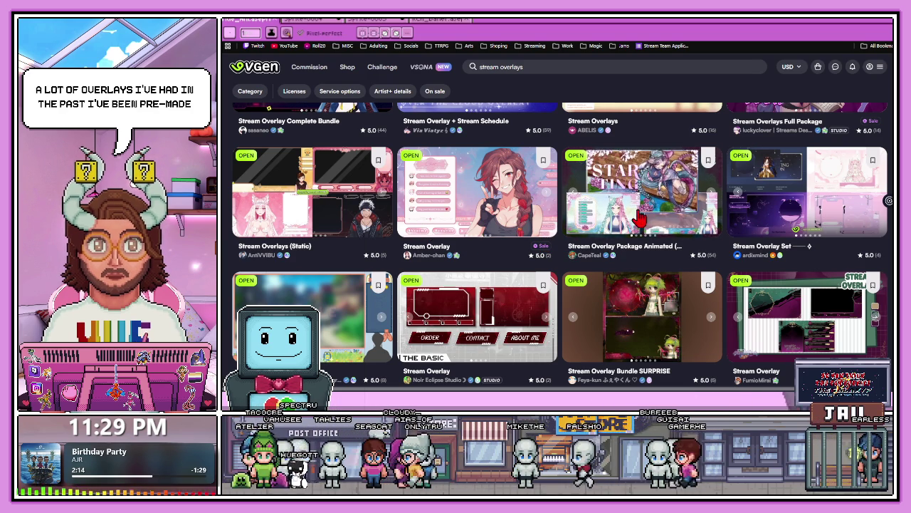
scroll(639, 219, "down", 2)
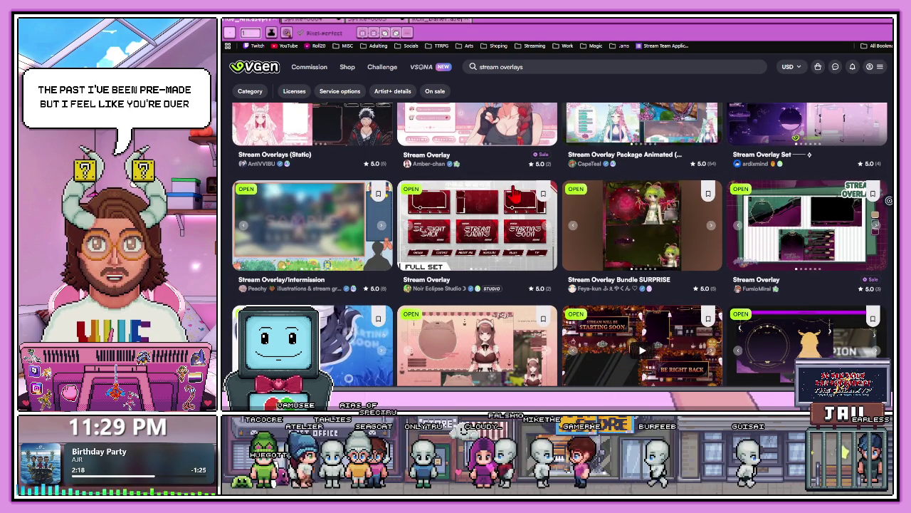
left_click(490, 224)
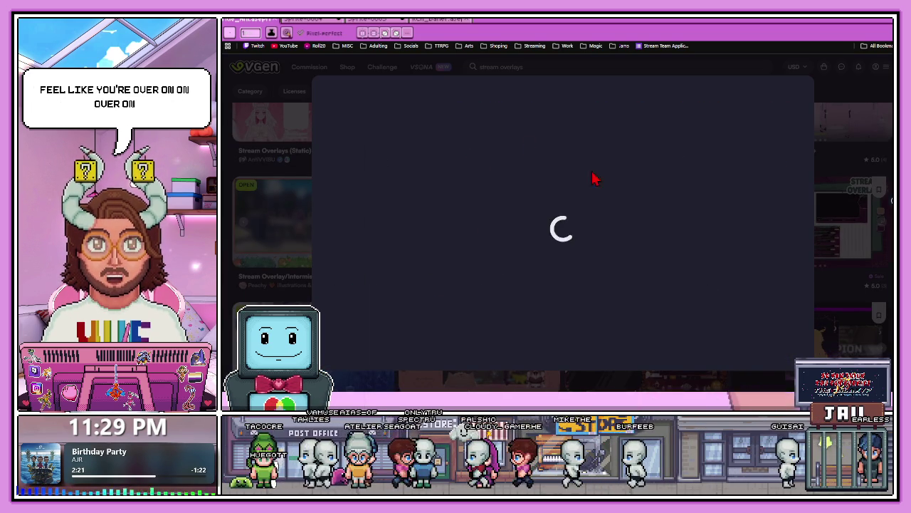
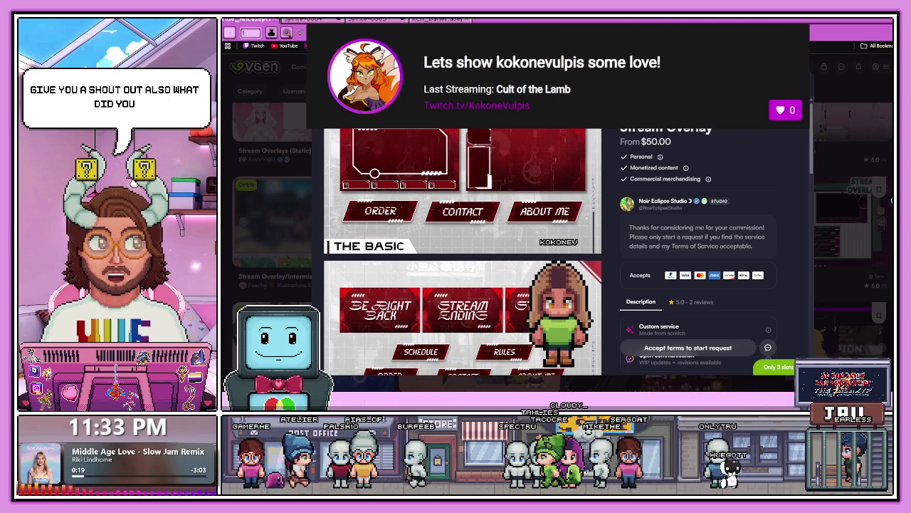
Step: Leave the VGen stream overlay listing for the Aseprite galaxy title animation
key("alt+Tab")
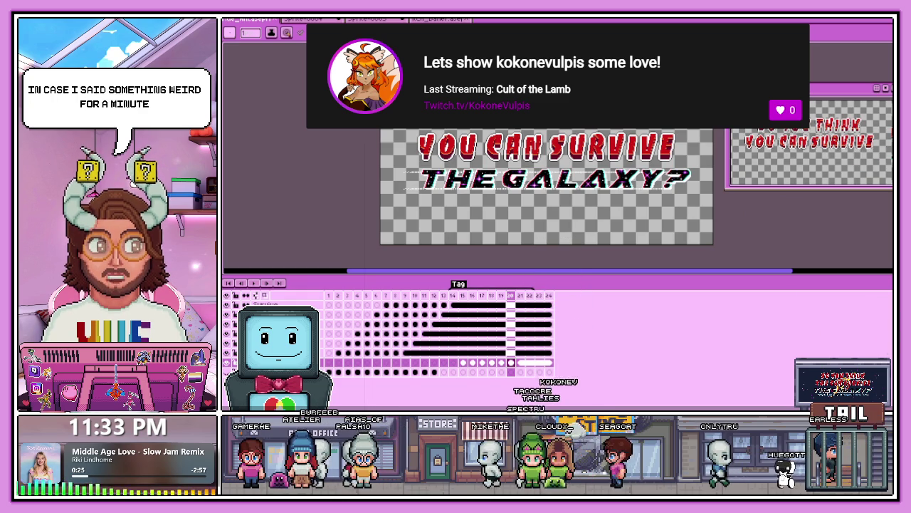
Step: Bring up the browser showing the green Game Boy-style Medusa pixel-art portrait
key("alt+Tab")
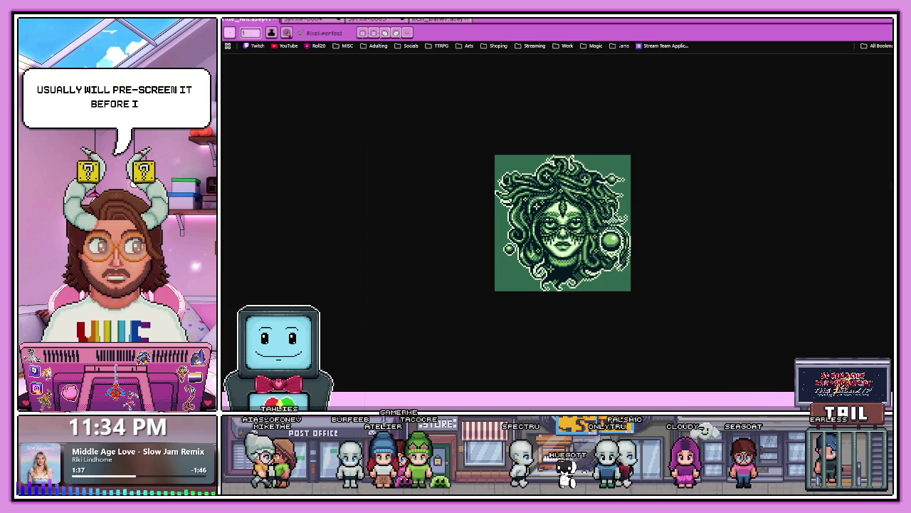
Step: Bring up the orange-haired, nine-tailed fox girl illustration in the browser
key("alt+Tab")
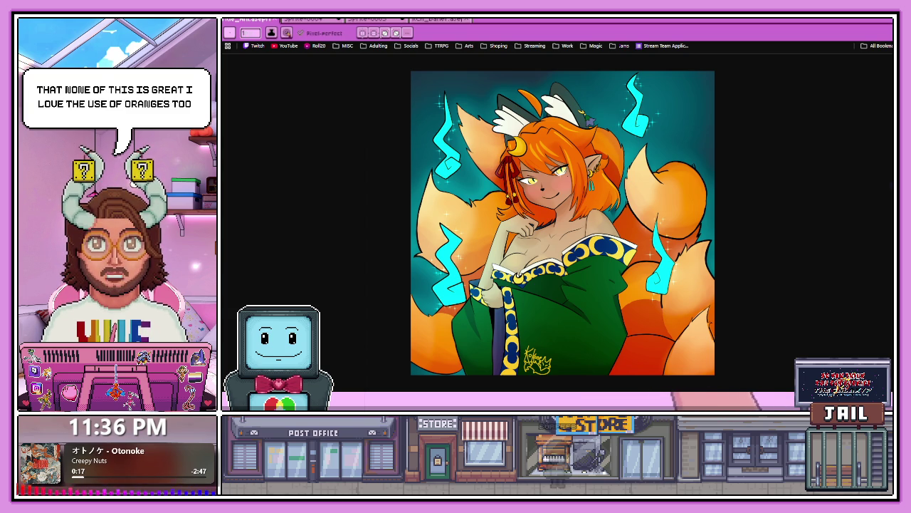
scroll(587, 217, "up", 3)
Step: Go back to the Medusa image, then return to the Aseprite title animation
scroll(543, 190, "down", 3)
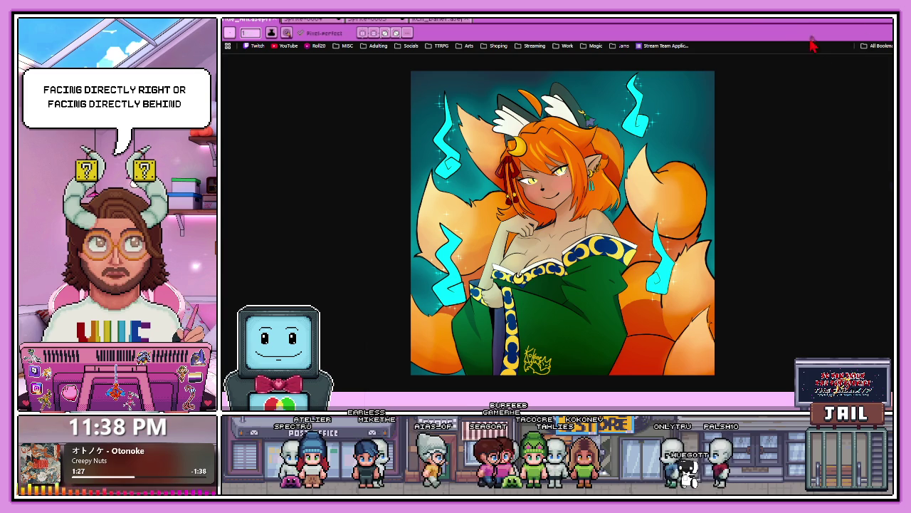
key("ctrl+Tab")
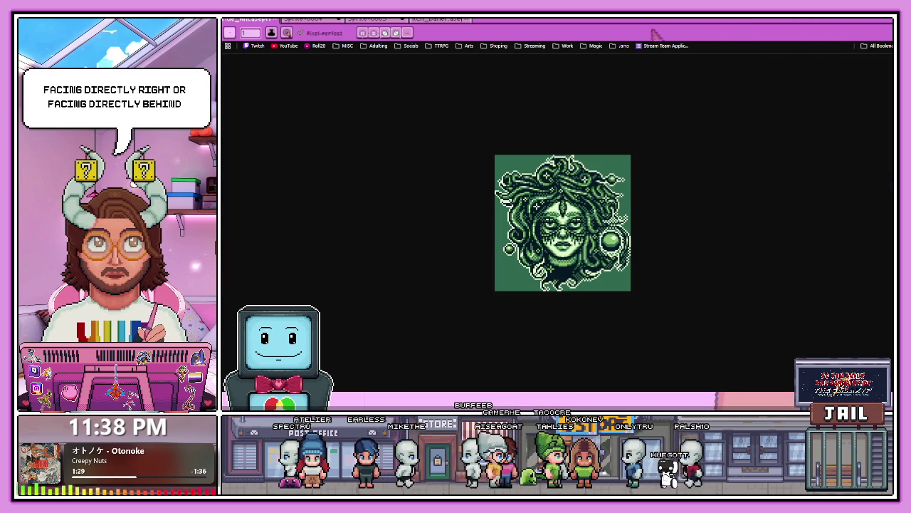
key("alt+Tab")
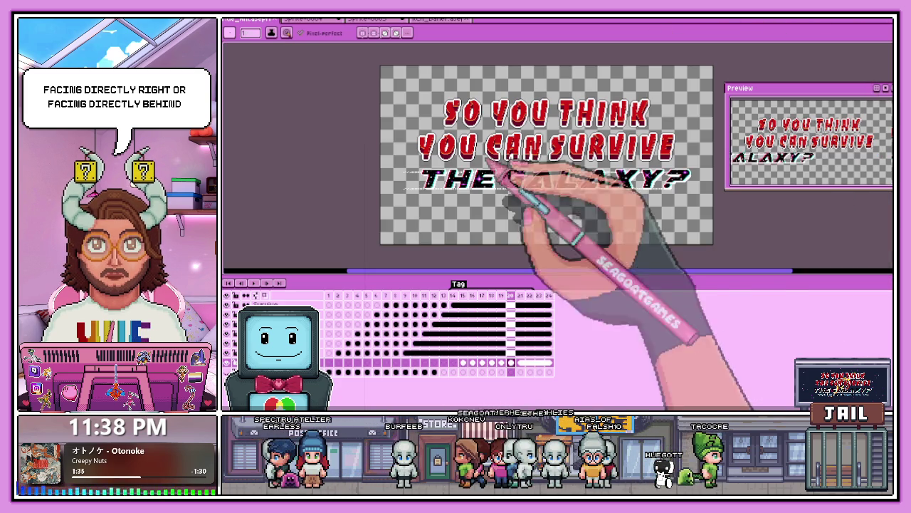
Step: Check title frames 23, 24 and 14, play the animation, then show the red-haired sprite
left_click(539, 295)
left_click(549, 295)
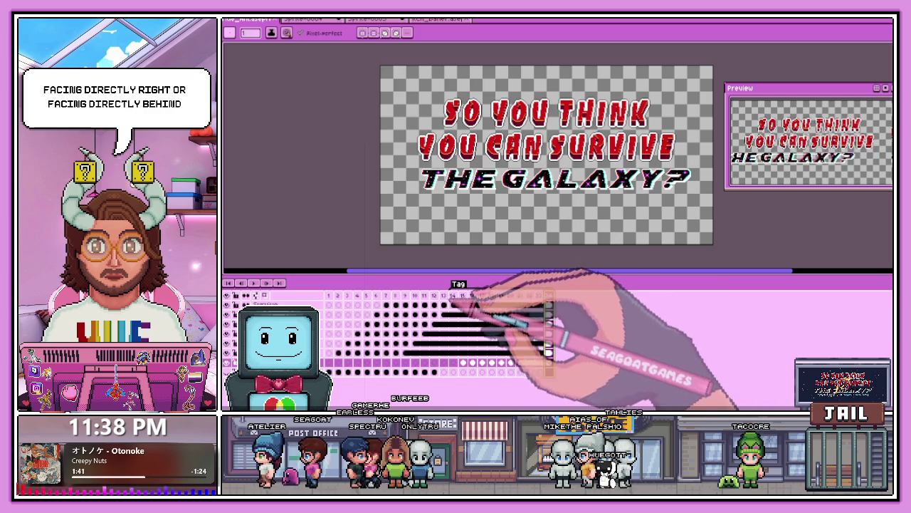
key("Left")
key("Left")
key("Left")
left_click(254, 283)
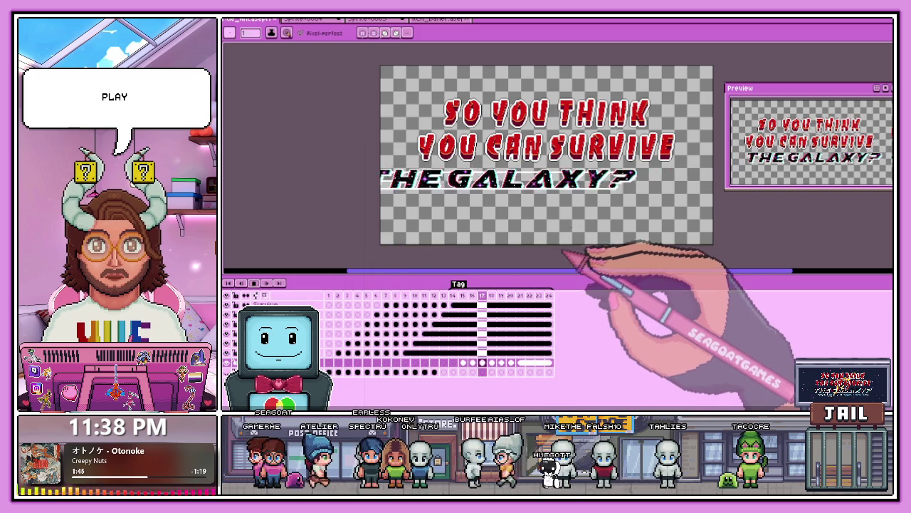
scroll(598, 235, "down", 2)
scroll(589, 204, "up", 2)
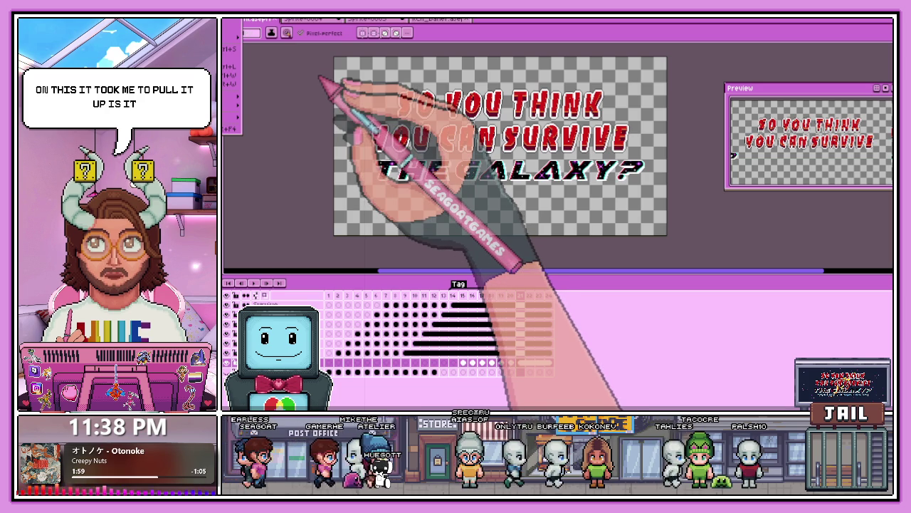
key("ctrl+Tab")
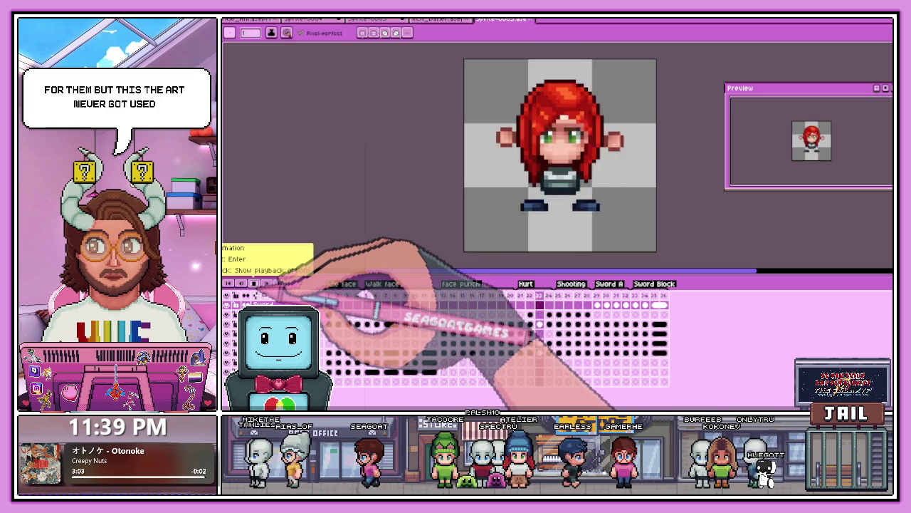
Step: Return to the 'So You Think You Can Survive The Galaxy?' title sprite
left_click(250, 20)
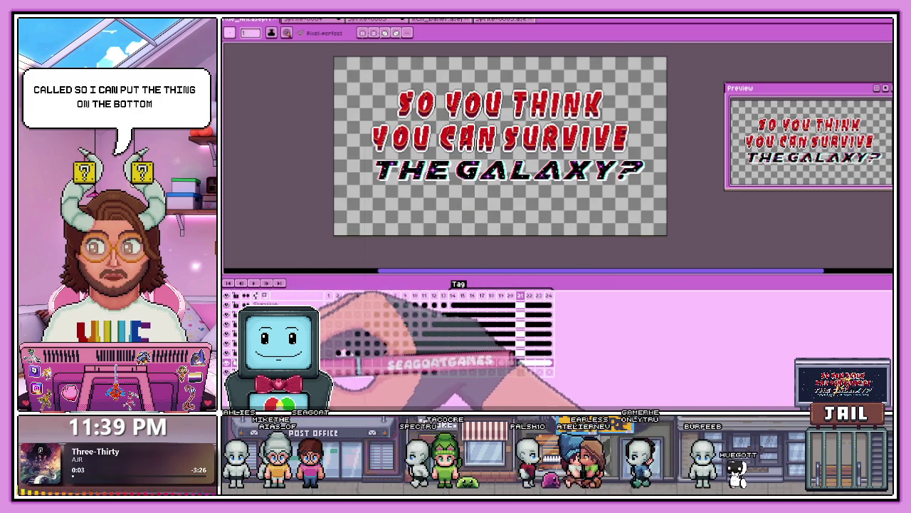
Step: Step the title animation's timeline from frame 9 to frame 11
left_click(407, 305)
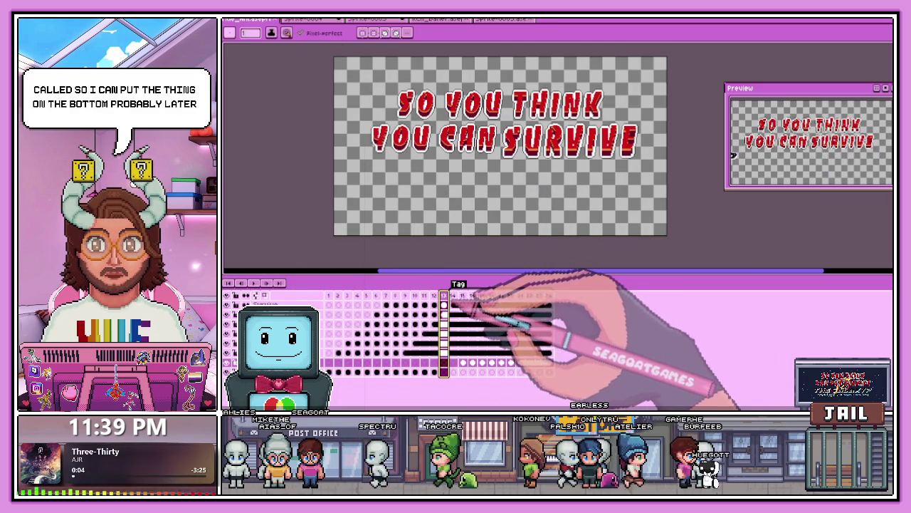
left_click(425, 304)
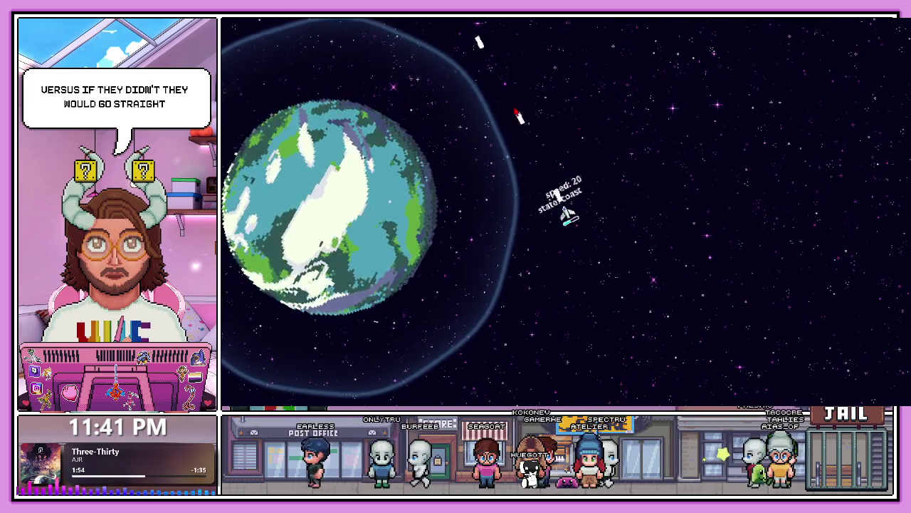
key("w")
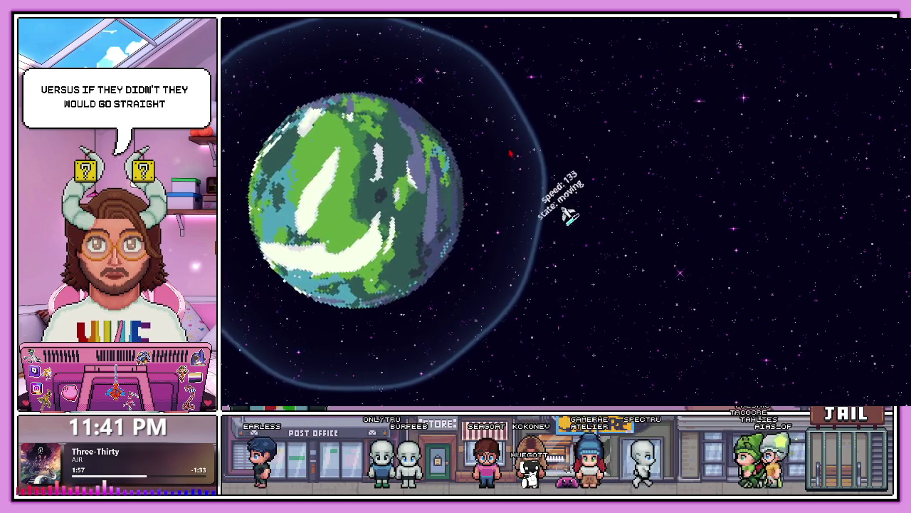
key("shift")
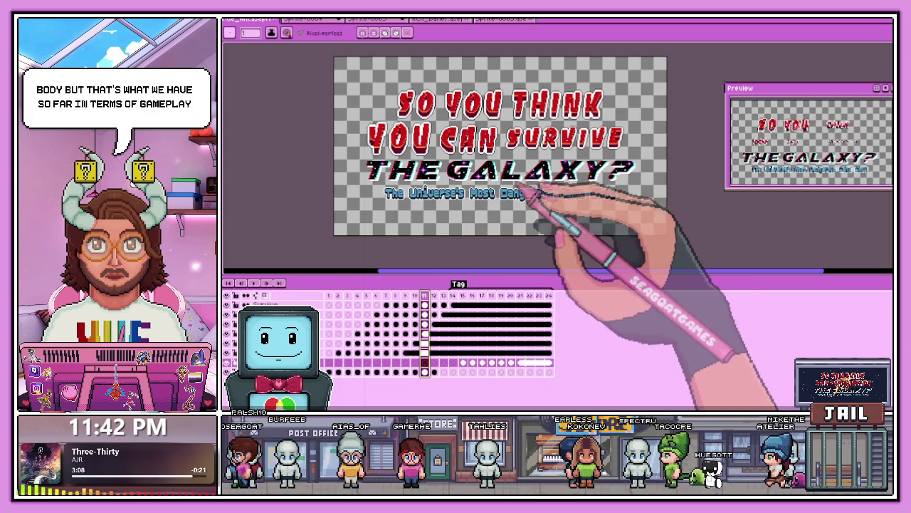
Step: Jump the galaxy title animation back to its first frame
key("Return")
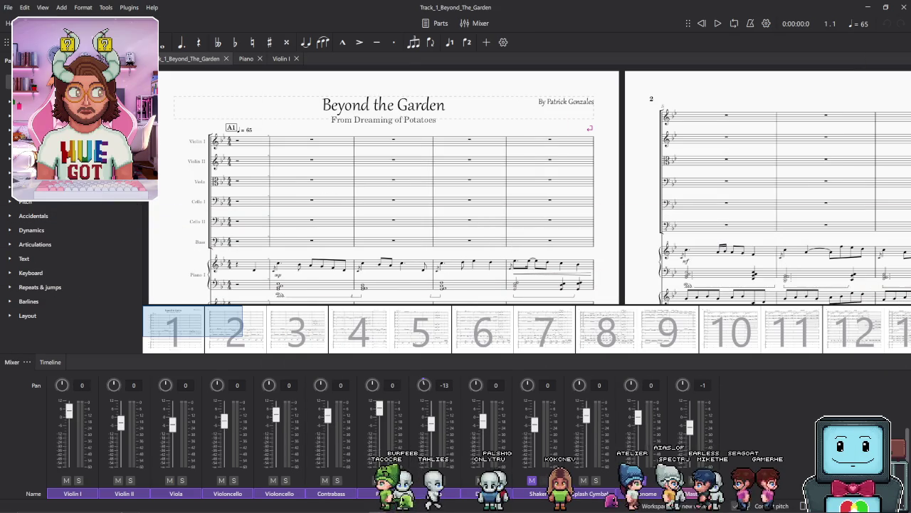
Step: Start playback of the 'Beyond the Garden' score from the opening bar
left_click(717, 24)
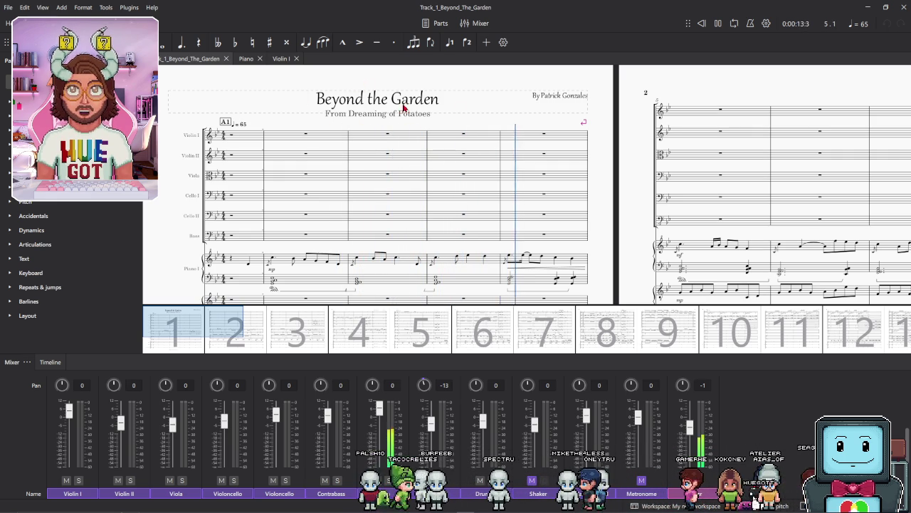
scroll(598, 207, "down", 1)
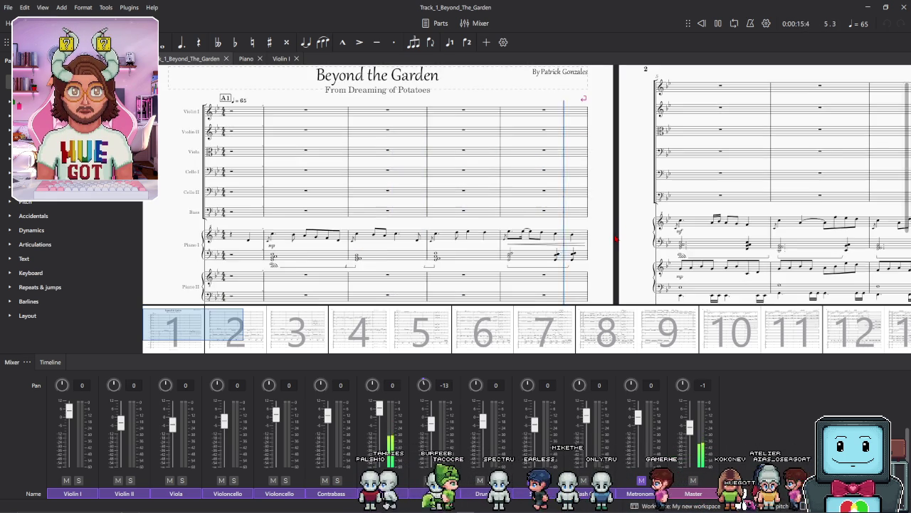
Step: Scroll the score to follow 'Beyond the Garden' playback to around bar 34
scroll(617, 240, "down", 1)
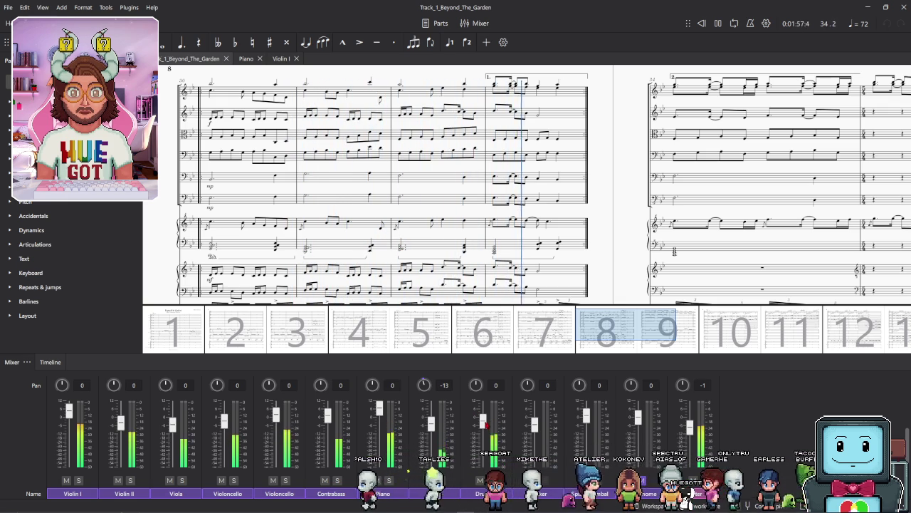
scroll(481, 425, "up", 3)
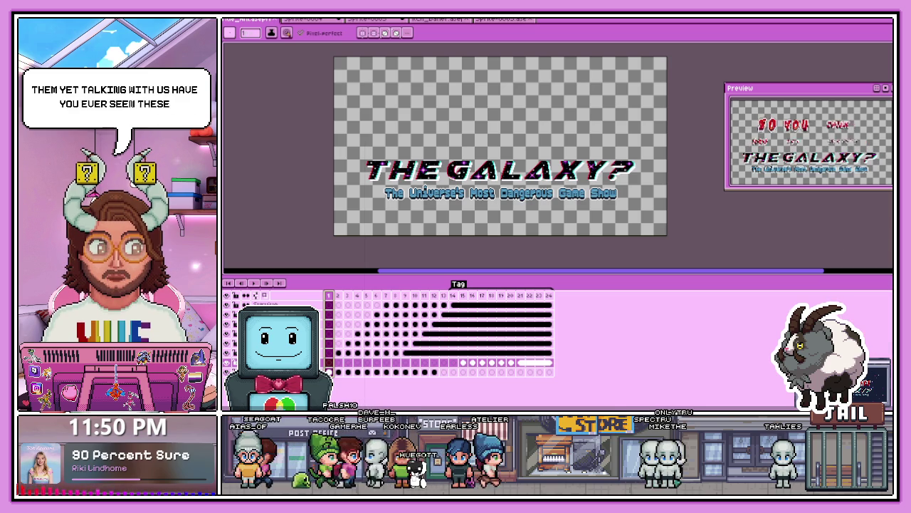
Step: Switch from MuseScore to the browser's Google Images results for 'dubwool massive pokemon cards'
key("alt+Tab")
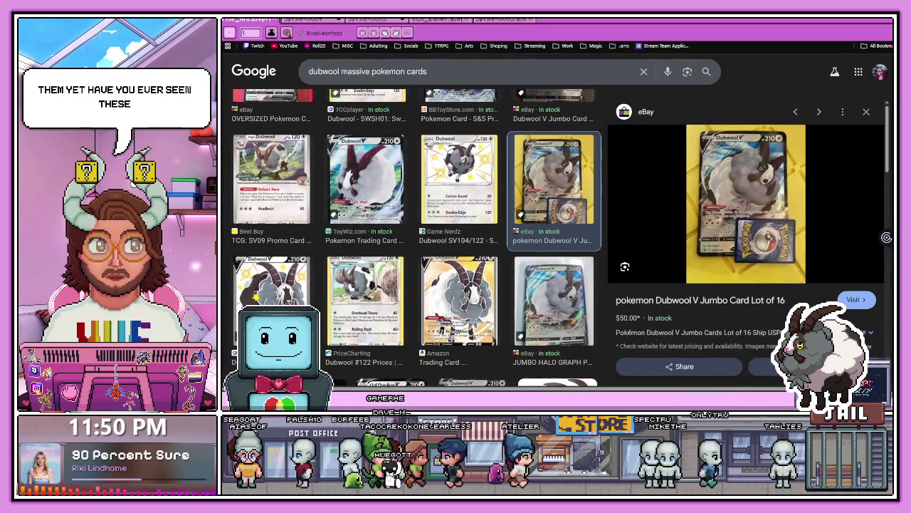